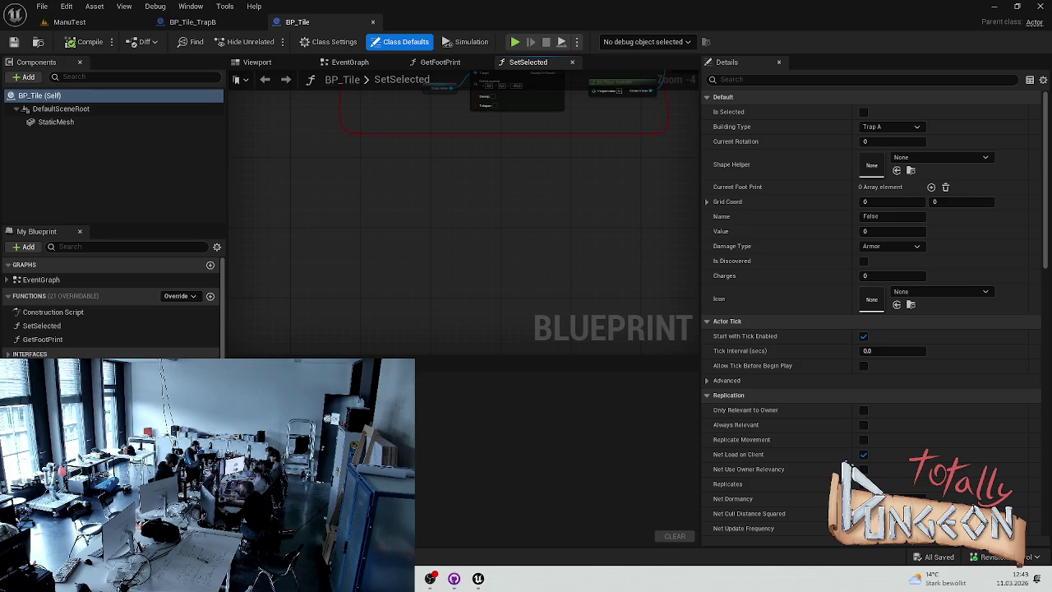
Step: Create a BP_Tile function named SetTrapDisarmed and save the blueprint
left_click(210, 296)
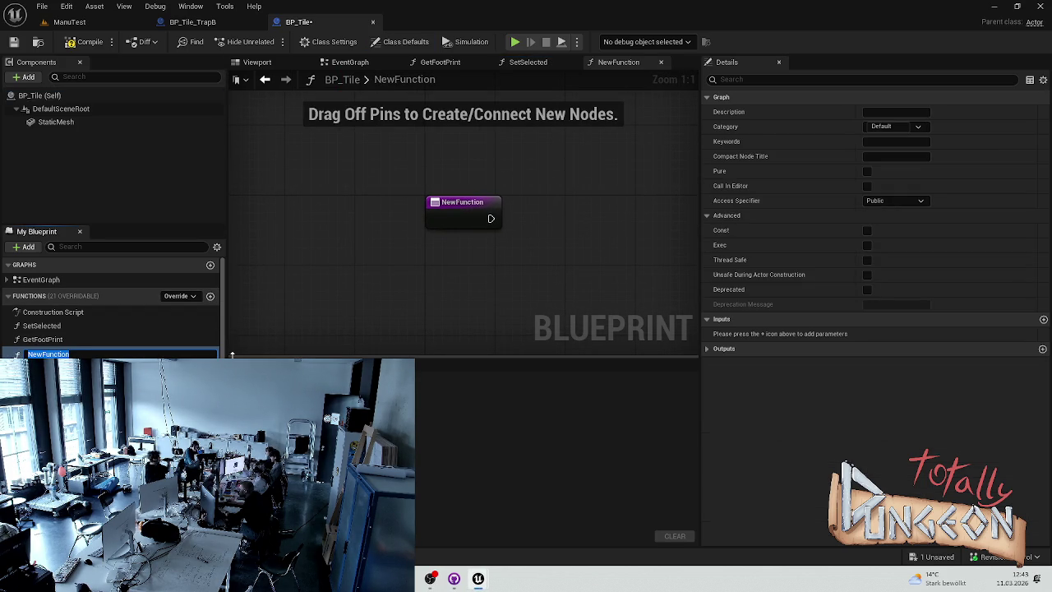
type("SetTrap")
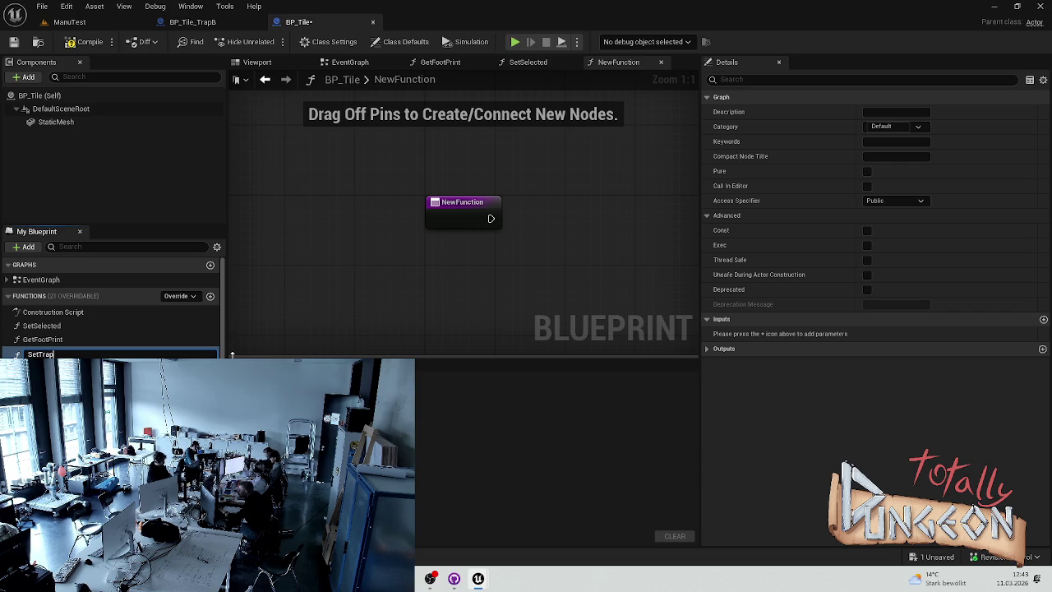
type("Disarmed")
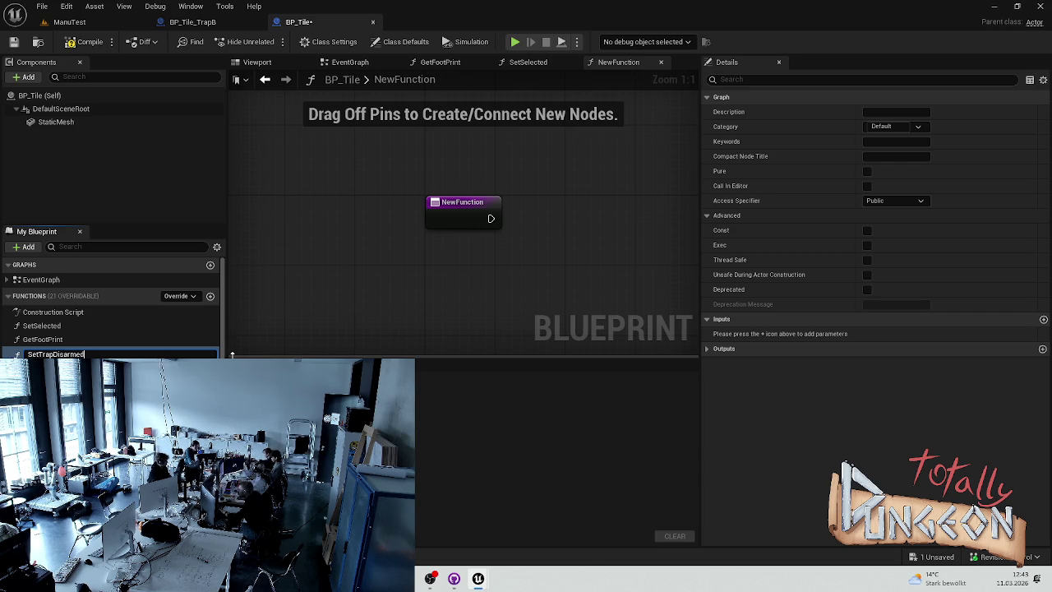
key("Return")
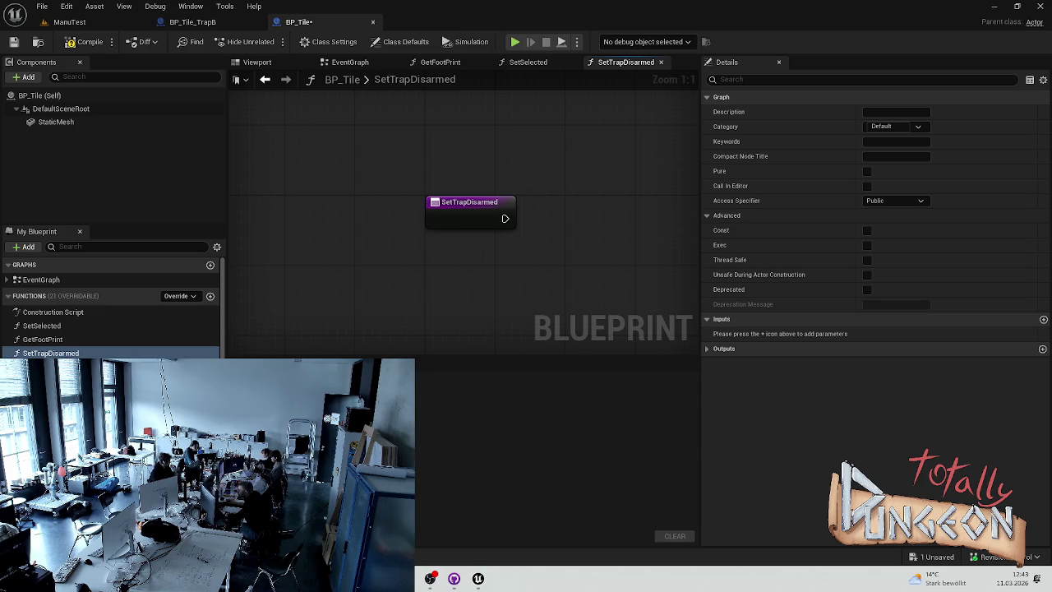
left_click(65, 366)
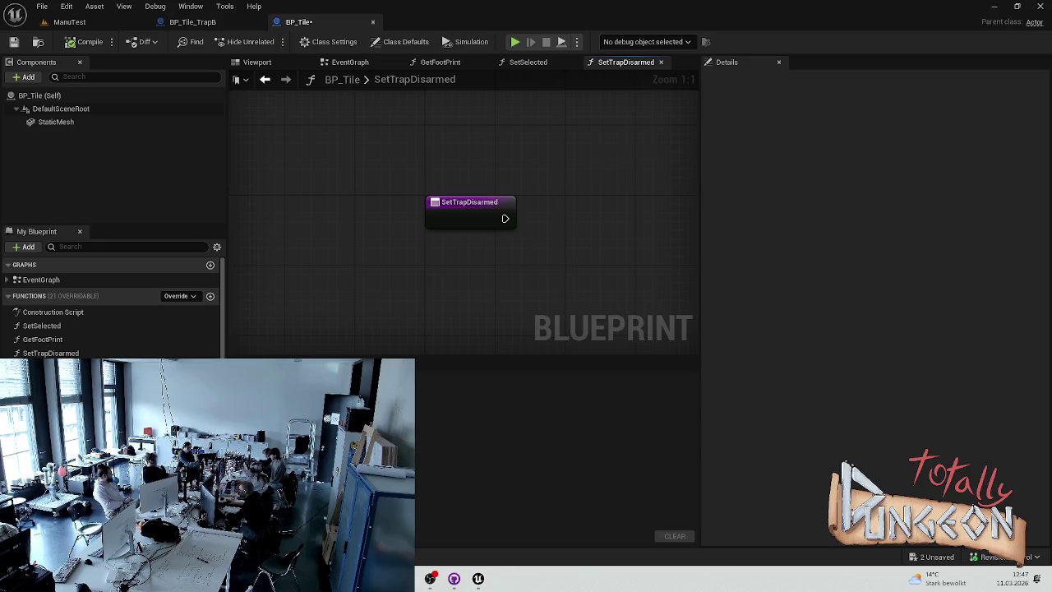
key("ctrl+s")
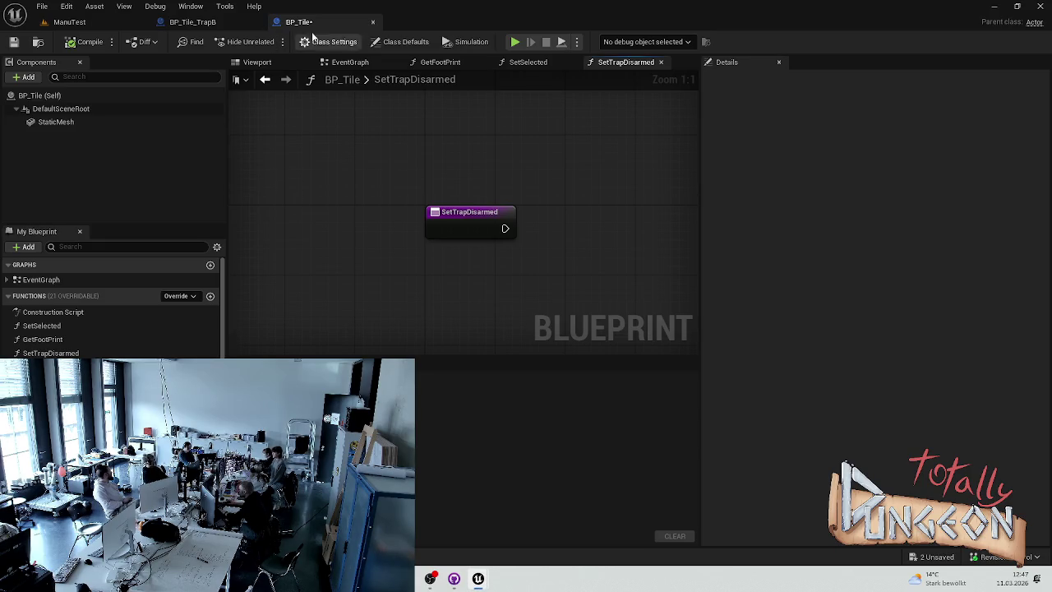
Step: Switch editor tabs and browse the project's assets in the Content Browser drawer
left_click(84, 22)
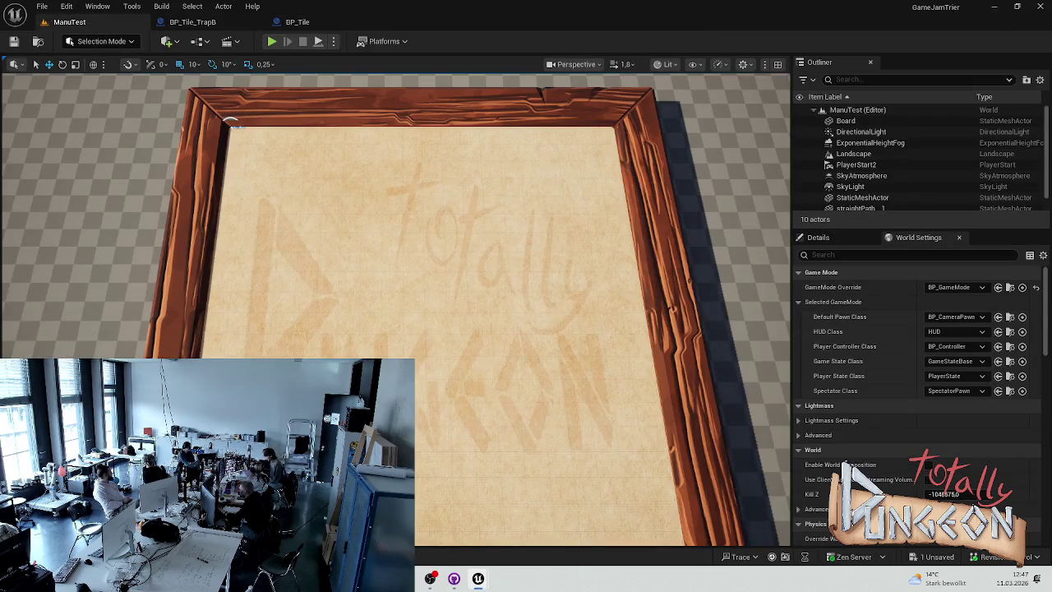
key("ctrl+space")
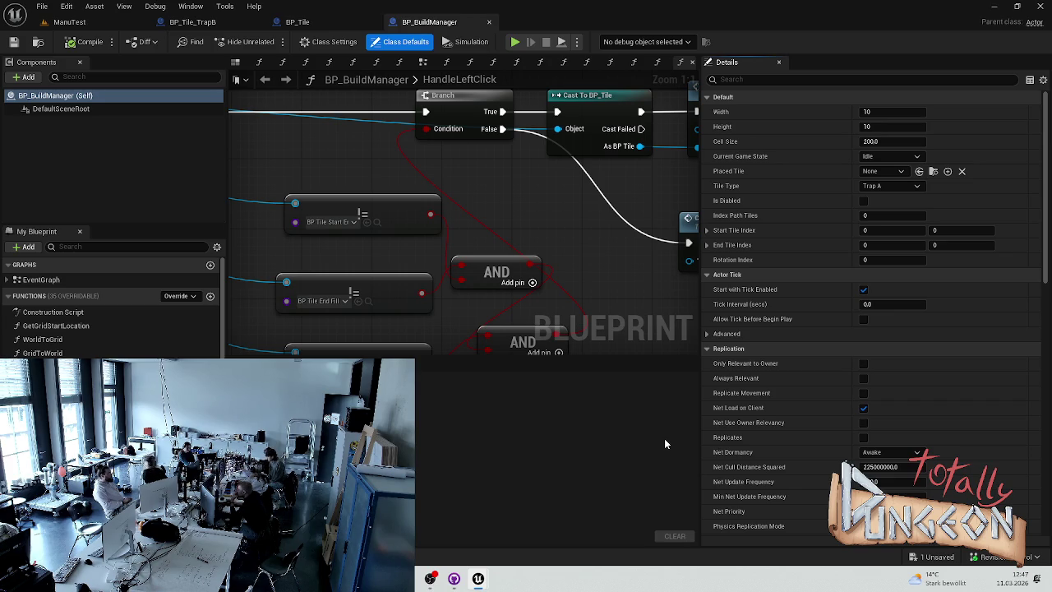
scroll(370, 276, "down", 6)
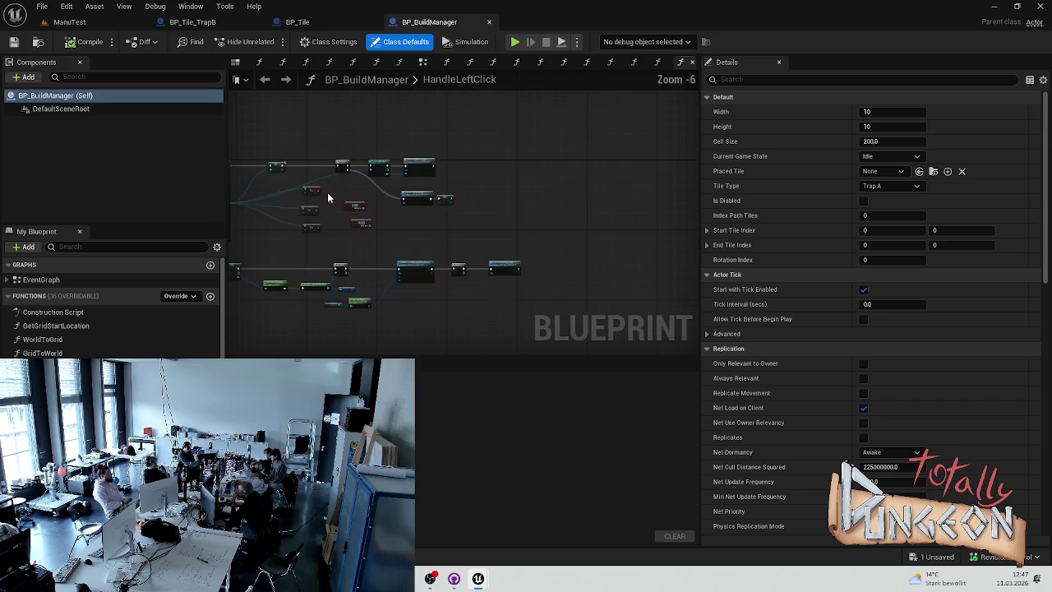
scroll(420, 257, "up", 1)
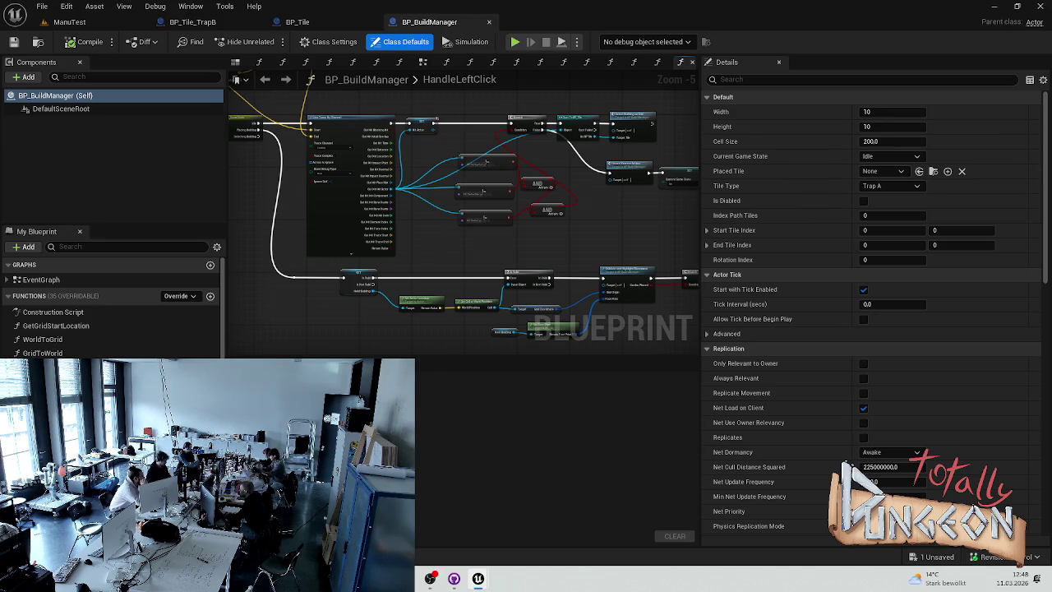
Step: Open BP_BuildManager's Find Results panel, then collapse and re-expand the Functions list
key("ctrl+f")
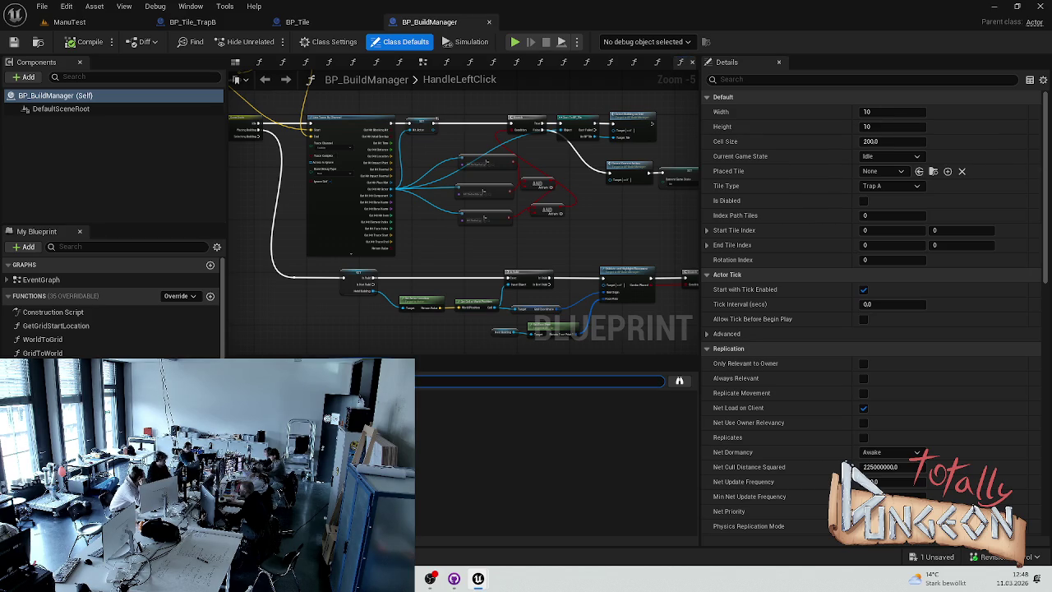
left_click(296, 331)
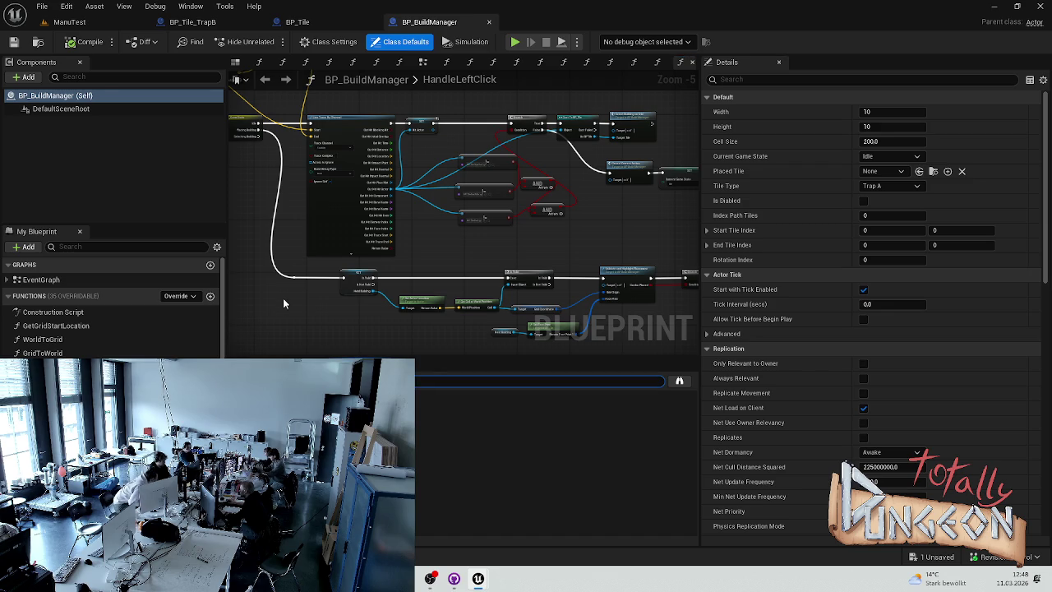
left_click(101, 311)
left_click(99, 295)
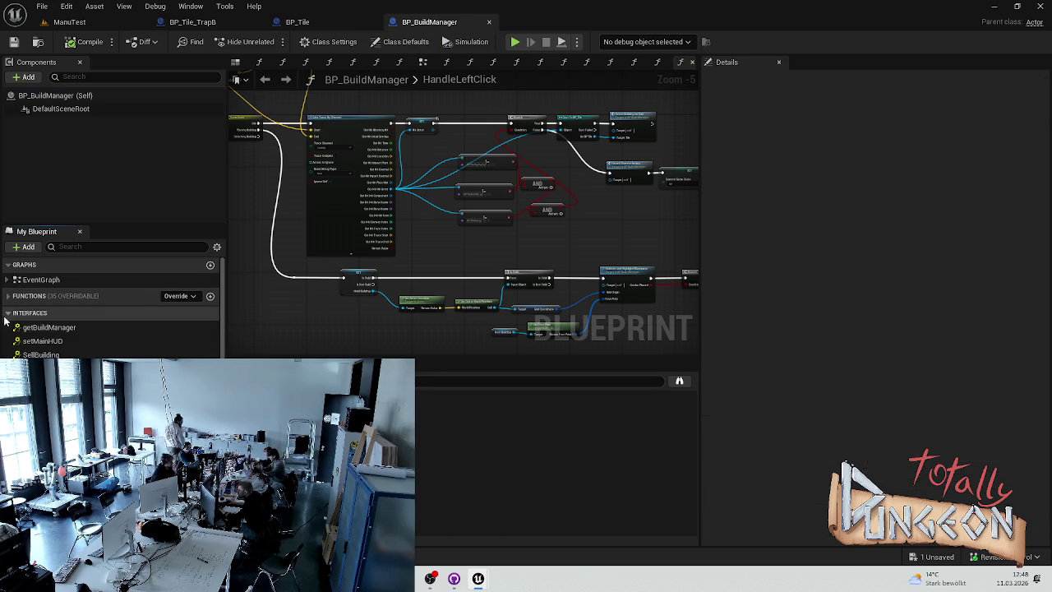
left_click(49, 295)
Step: Open the Construction Script graph and scroll through the Find Results list
double_click(82, 312)
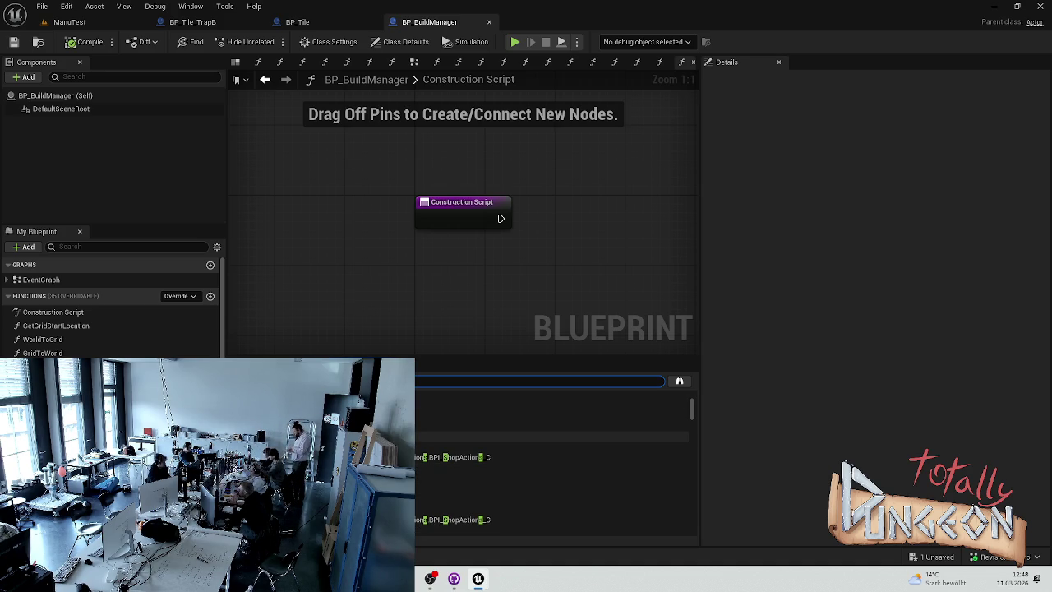
scroll(538, 482, "up", 3)
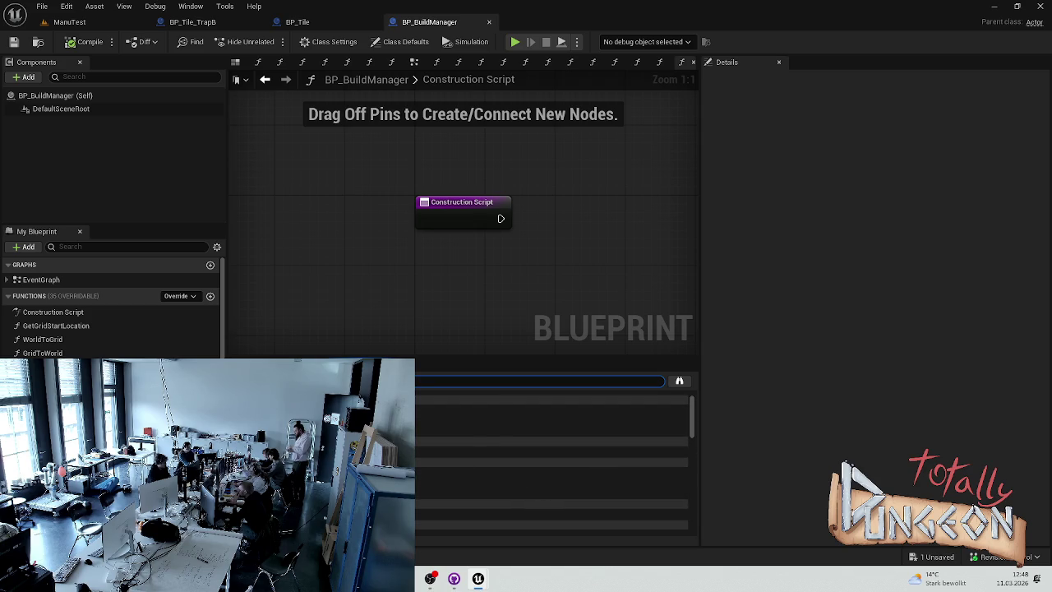
scroll(429, 474, "down", 3)
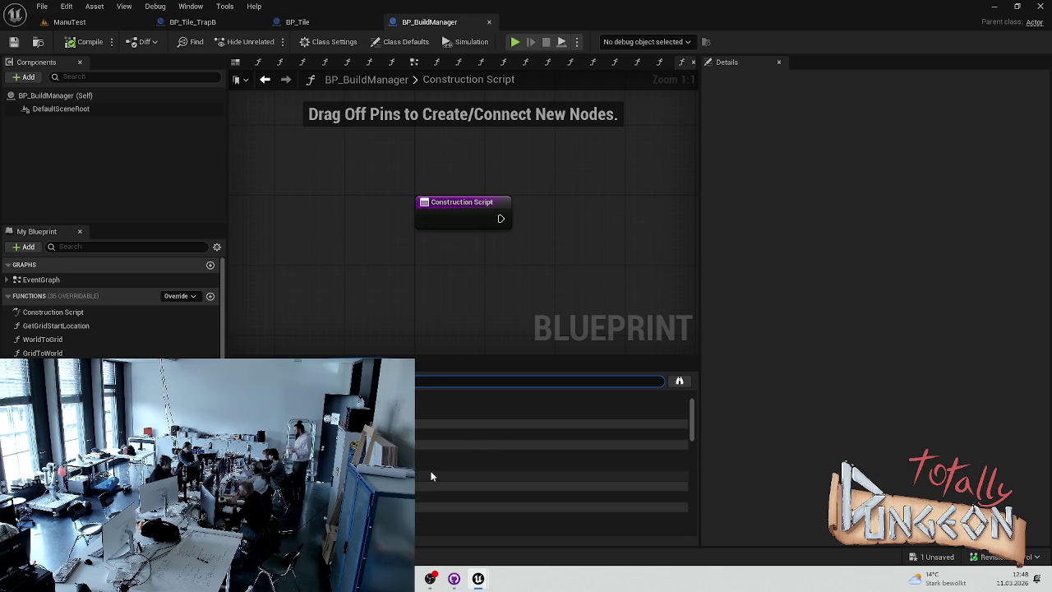
scroll(429, 475, "down", 5)
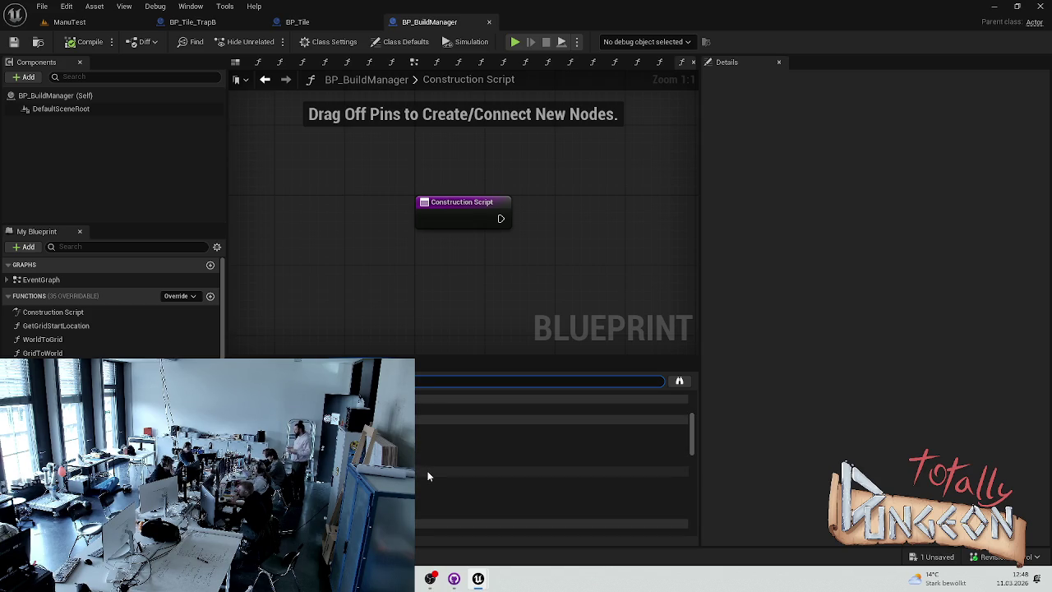
scroll(423, 478, "down", 3)
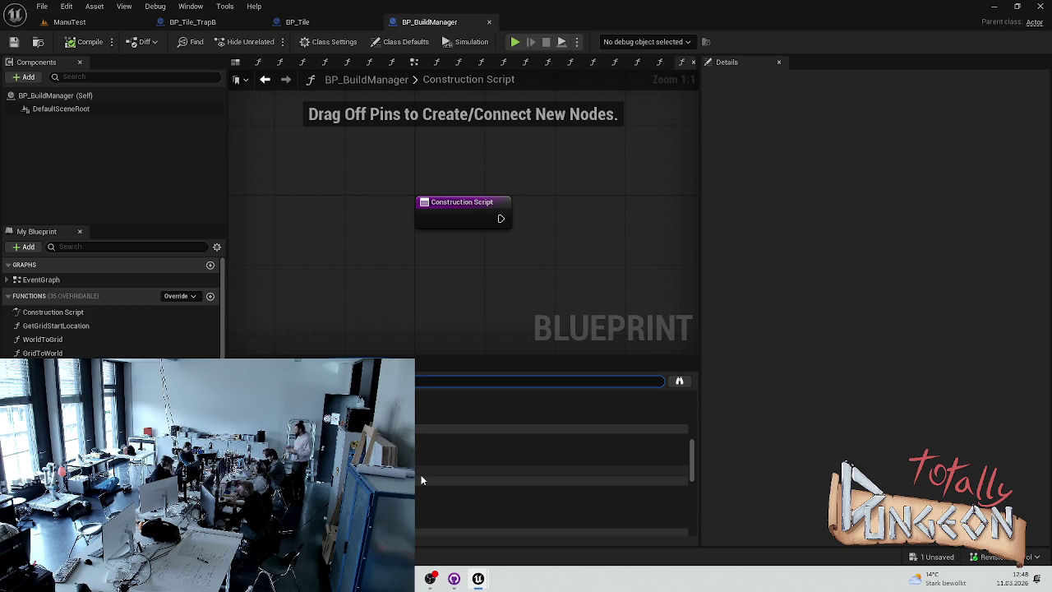
scroll(420, 474, "down", 5)
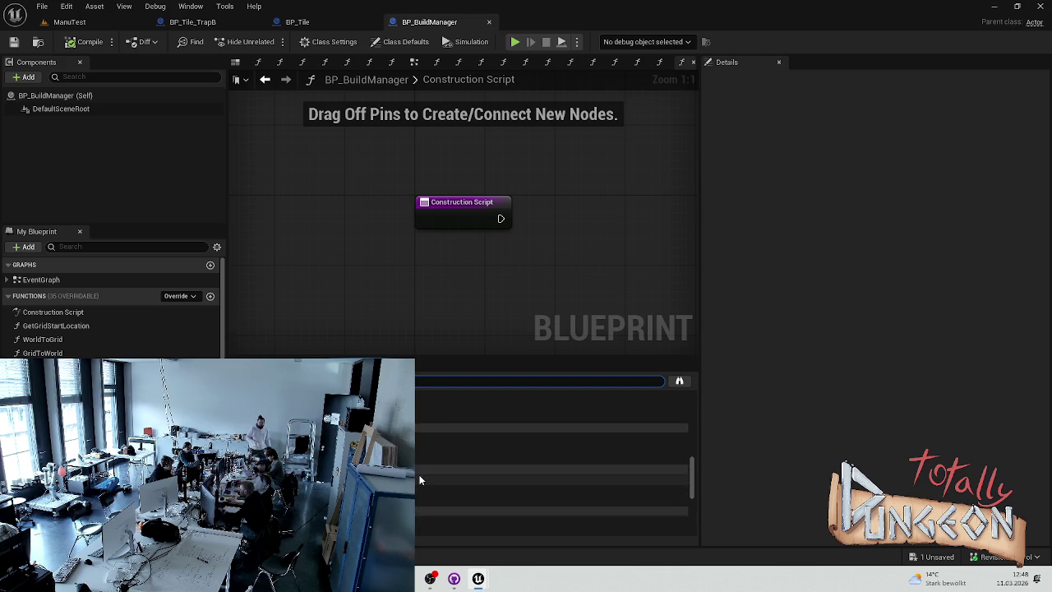
scroll(418, 475, "down", 5)
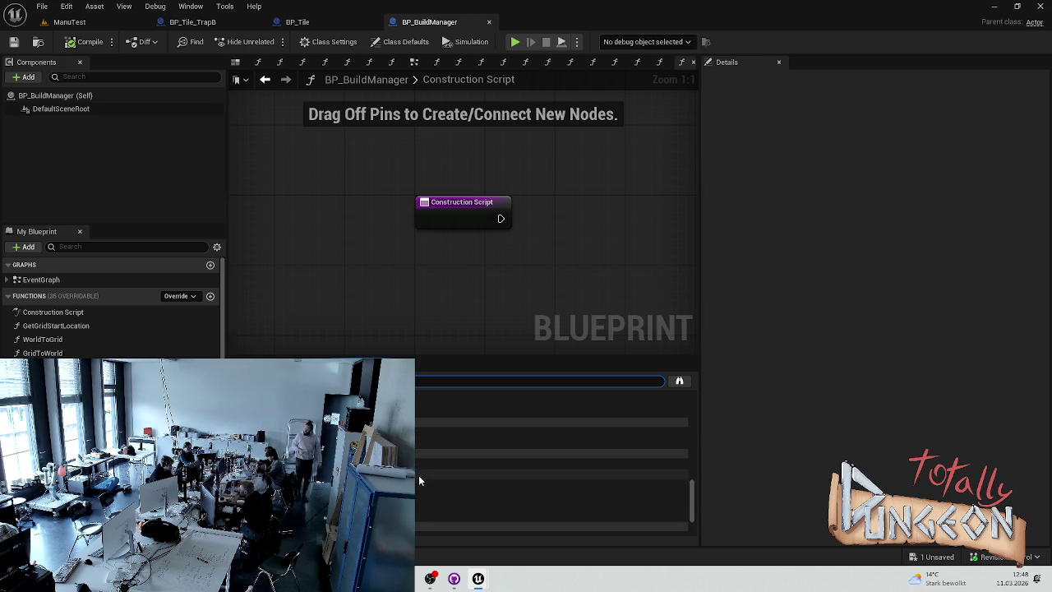
scroll(417, 479, "down", 3)
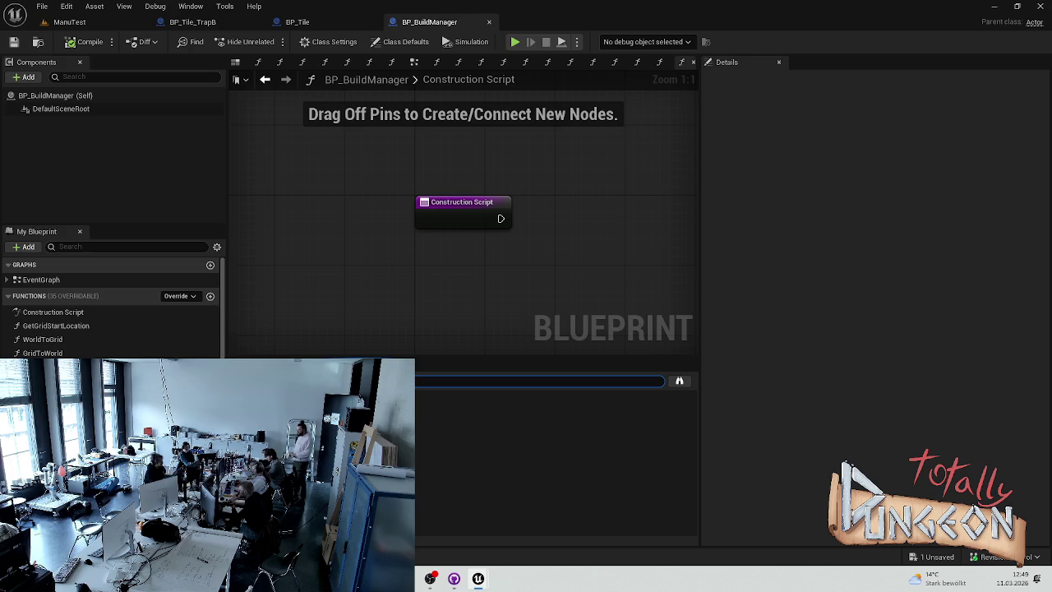
scroll(111, 308, "down", 5)
Step: Open the PlaceTile graph and search all blueprints for 'Set material'
left_click(615, 61)
left_click(683, 62)
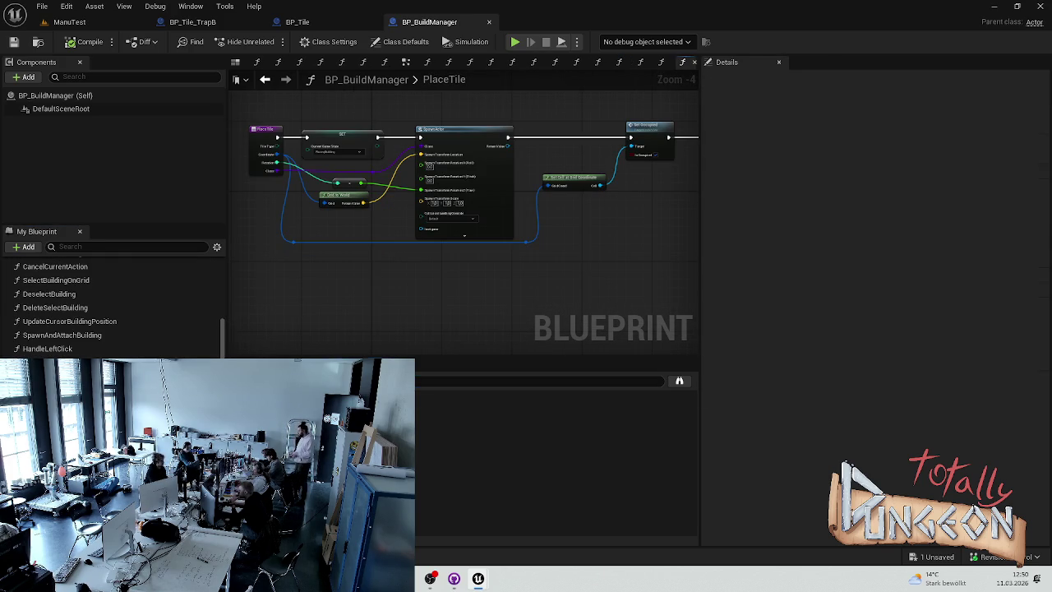
key("ctrl+f")
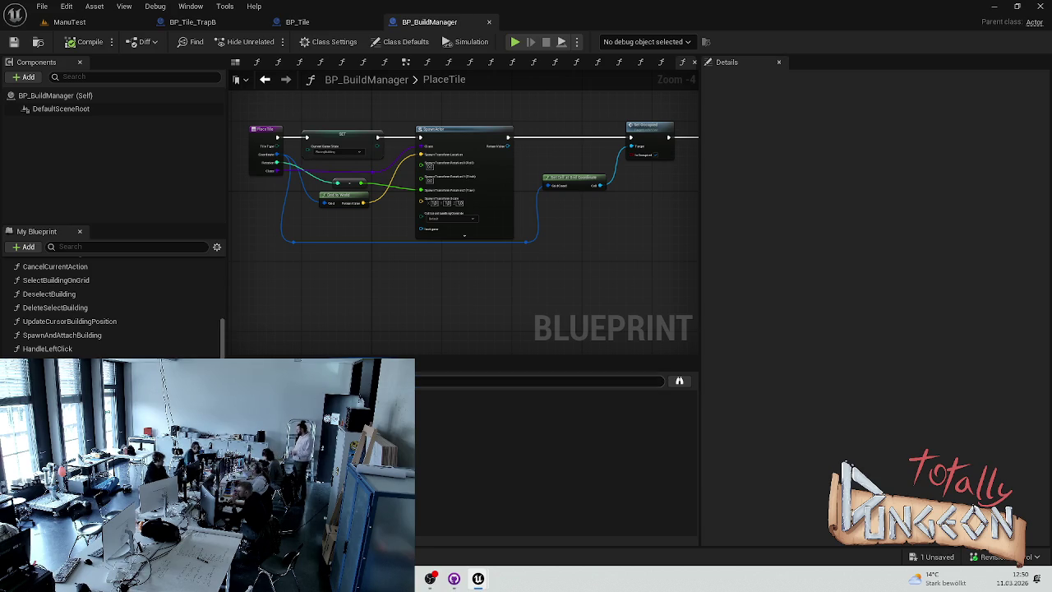
left_click(635, 403)
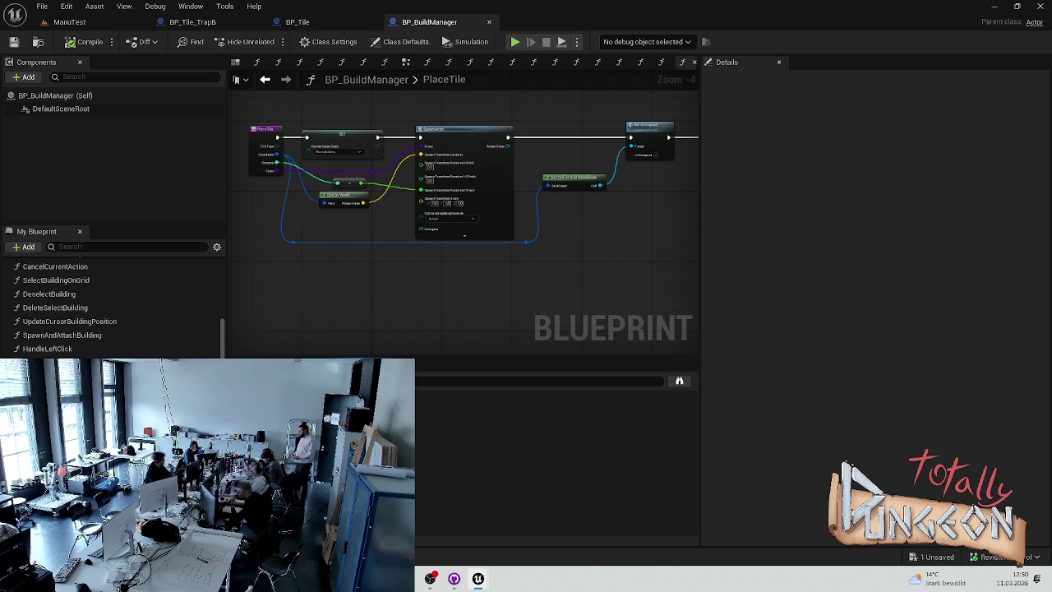
left_click(679, 380)
left_click_drag(474, 202, 541, 173)
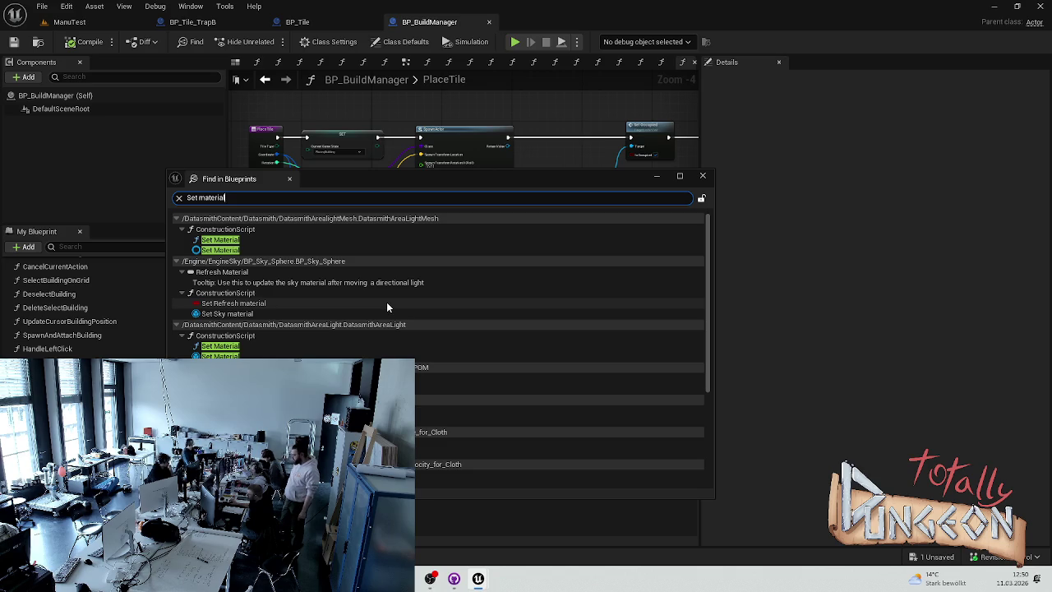
Step: Open BP_Cell at a Set Material match from the search results
scroll(387, 307, "down", 10)
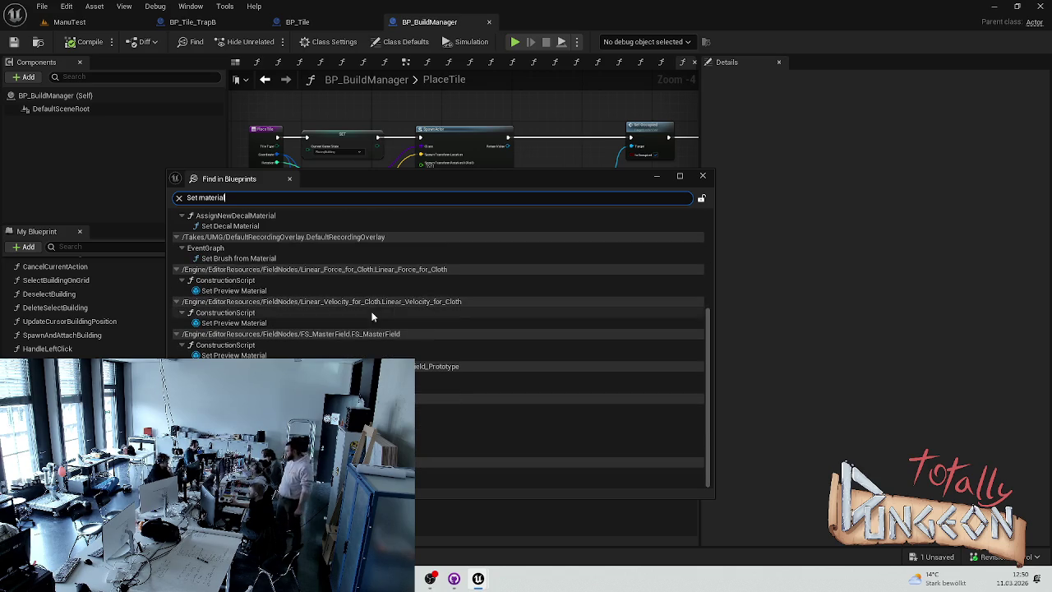
left_click(559, 409)
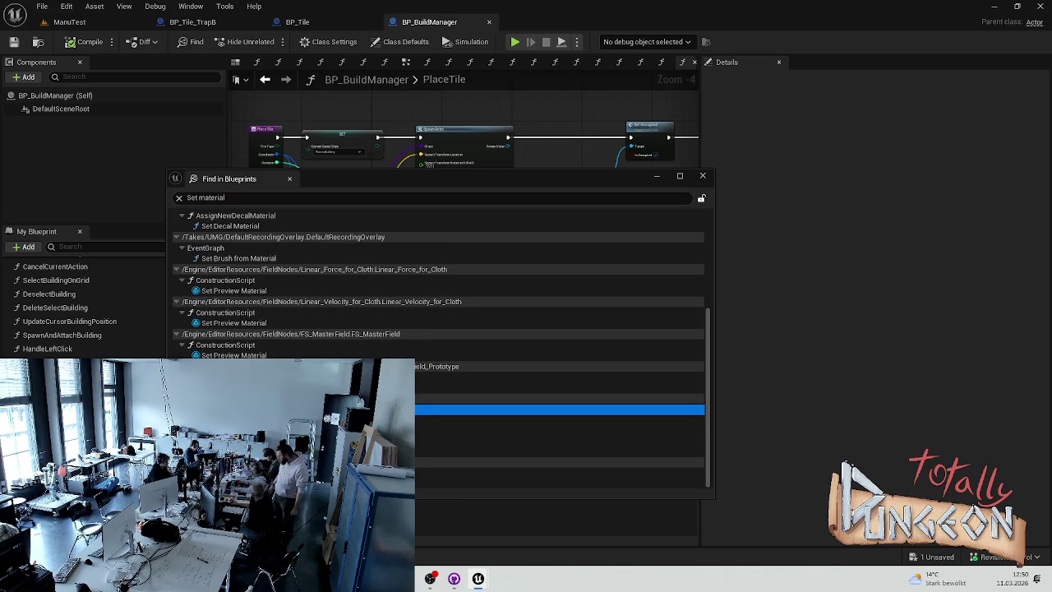
double_click(559, 410)
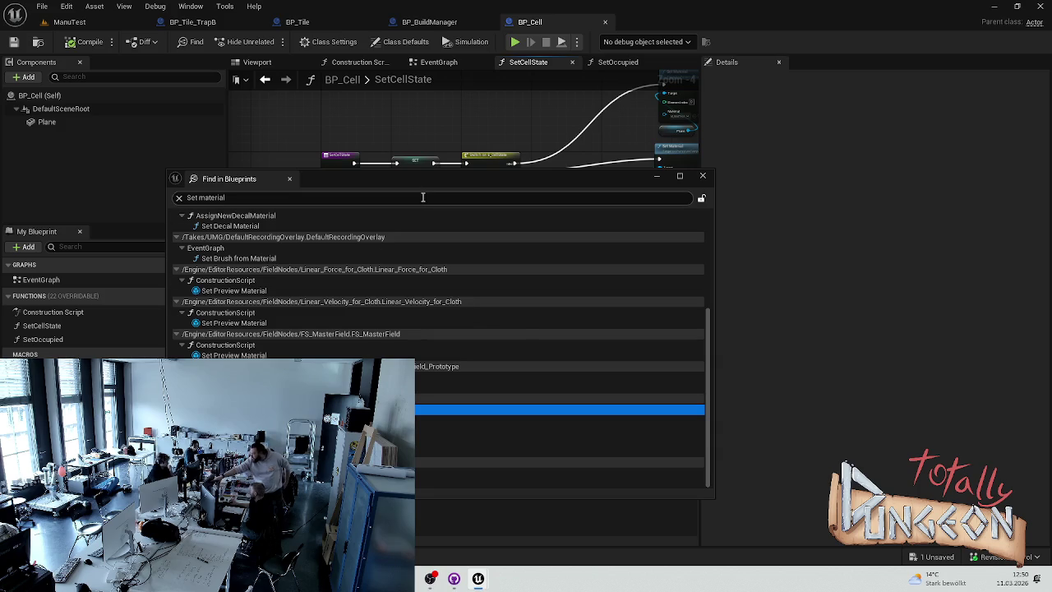
Step: Review the remaining matches, close the search window, and toggle the Content Browser drawer
left_click_drag(458, 180, 497, 309)
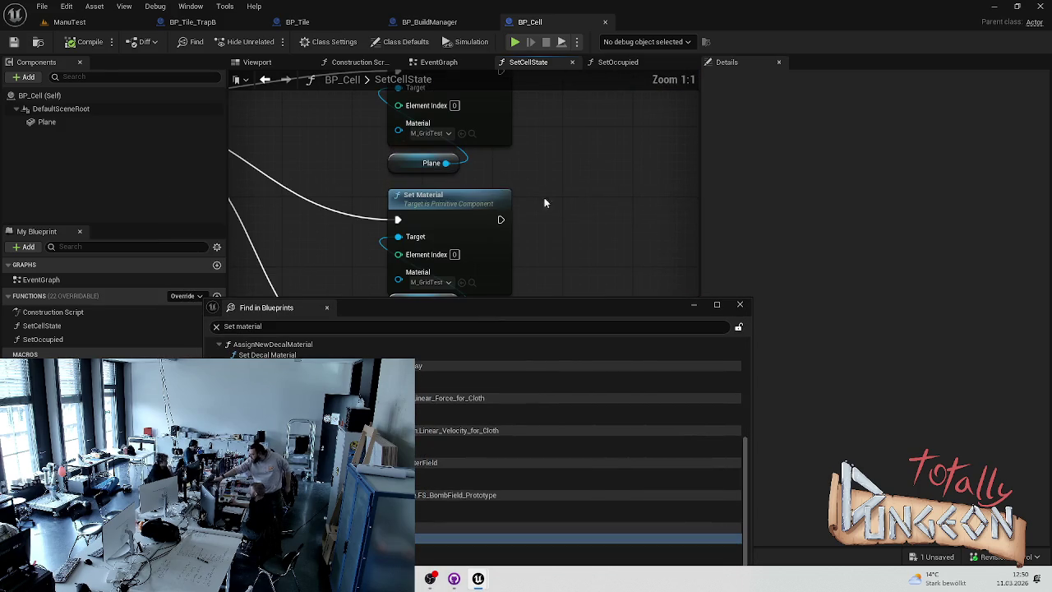
scroll(509, 247, "down", 2)
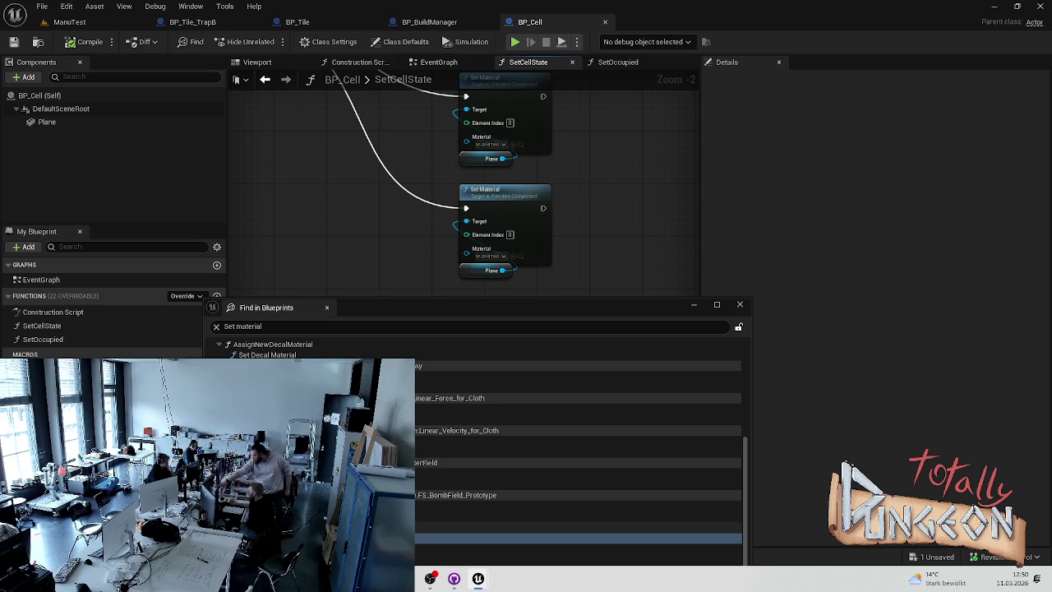
mouse_move(339, 311)
left_mouse_down()
mouse_move(372, 223)
mouse_move(333, 199)
left_mouse_up()
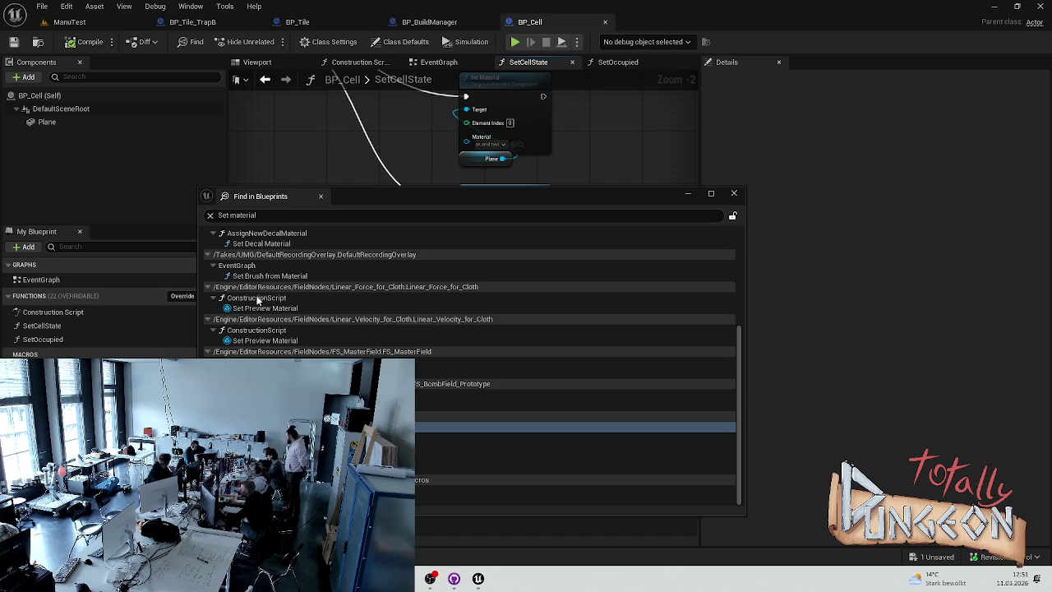
left_click(732, 195)
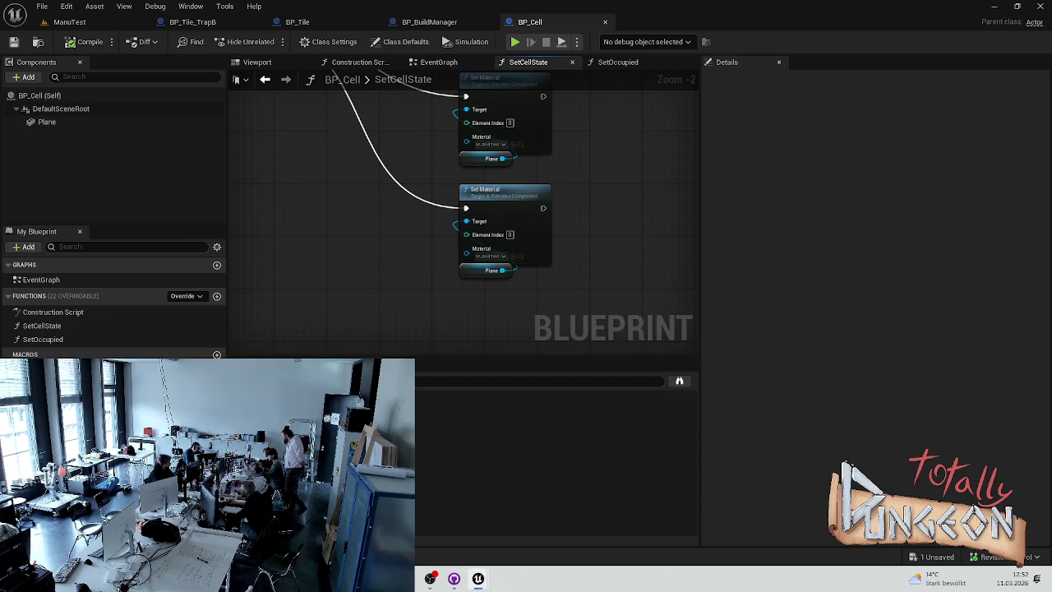
key("ctrl+space")
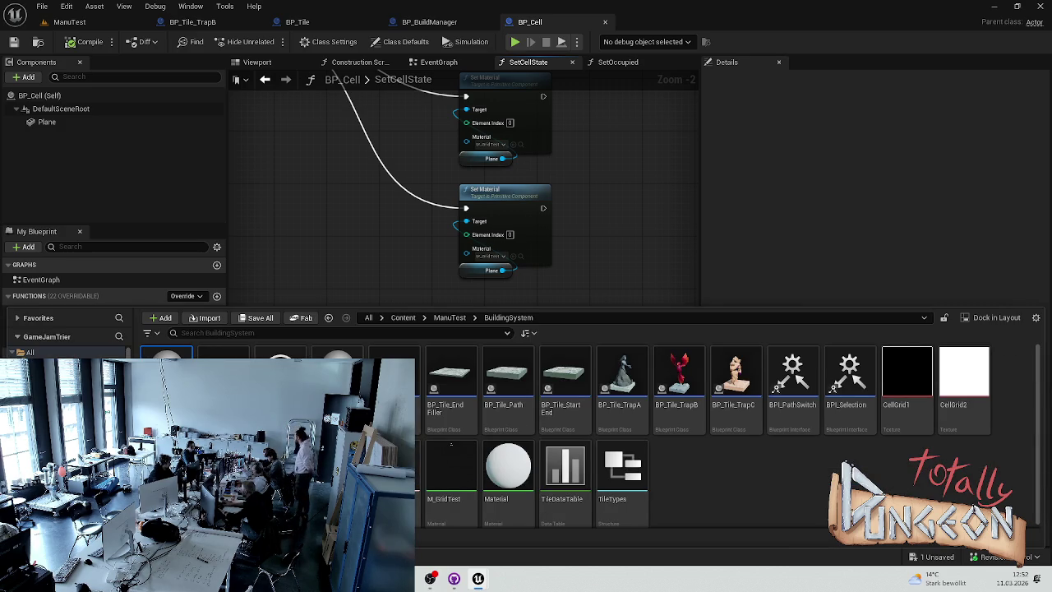
left_click(303, 209)
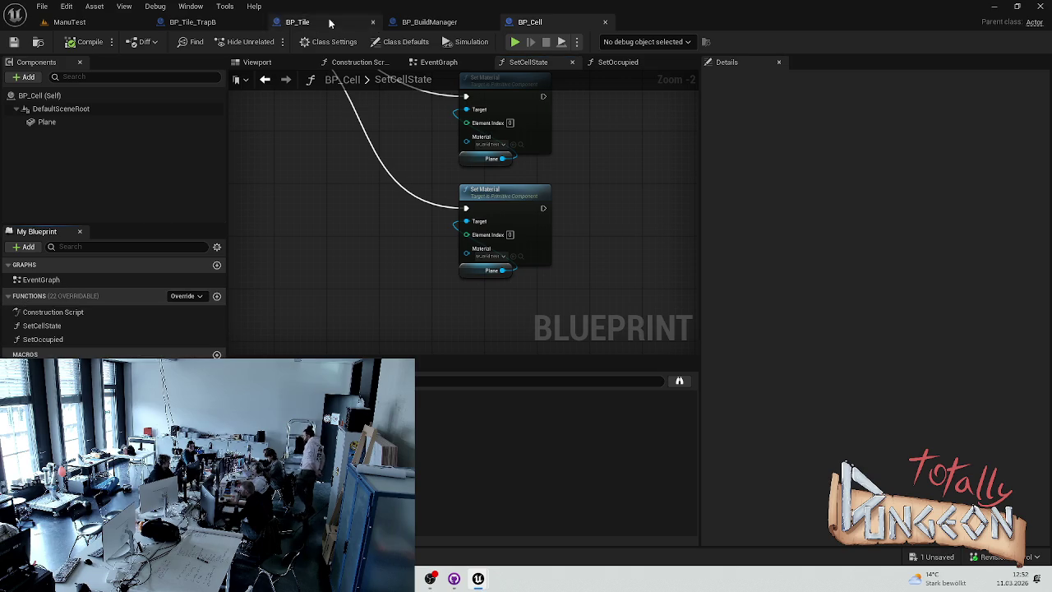
Step: In BP_BuildManager, clear the member filter and open the Construction Script graph
left_click(444, 23)
scroll(137, 326, "up", 5)
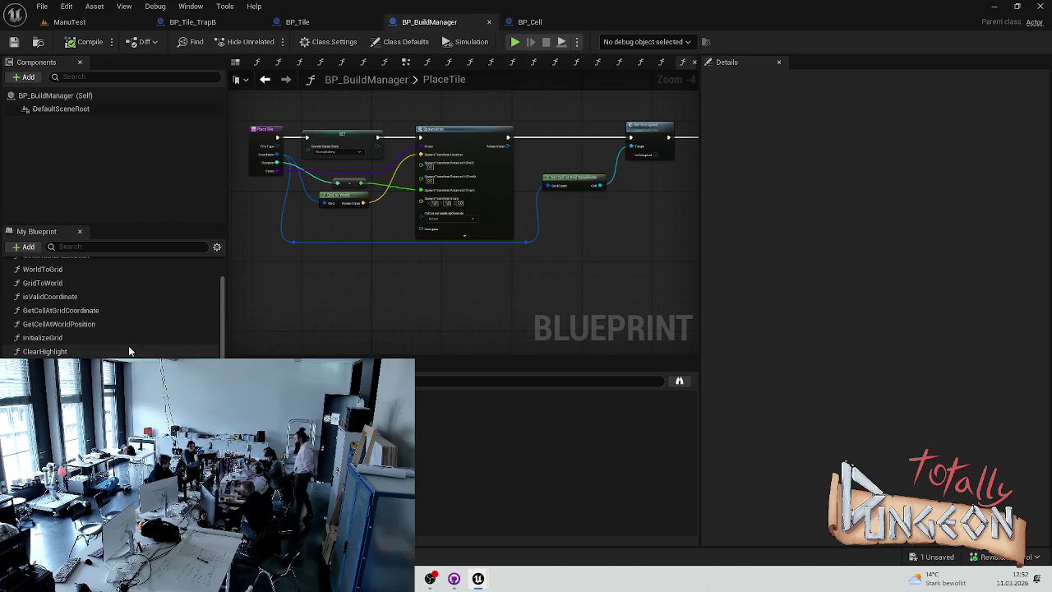
scroll(93, 337, "up", 3)
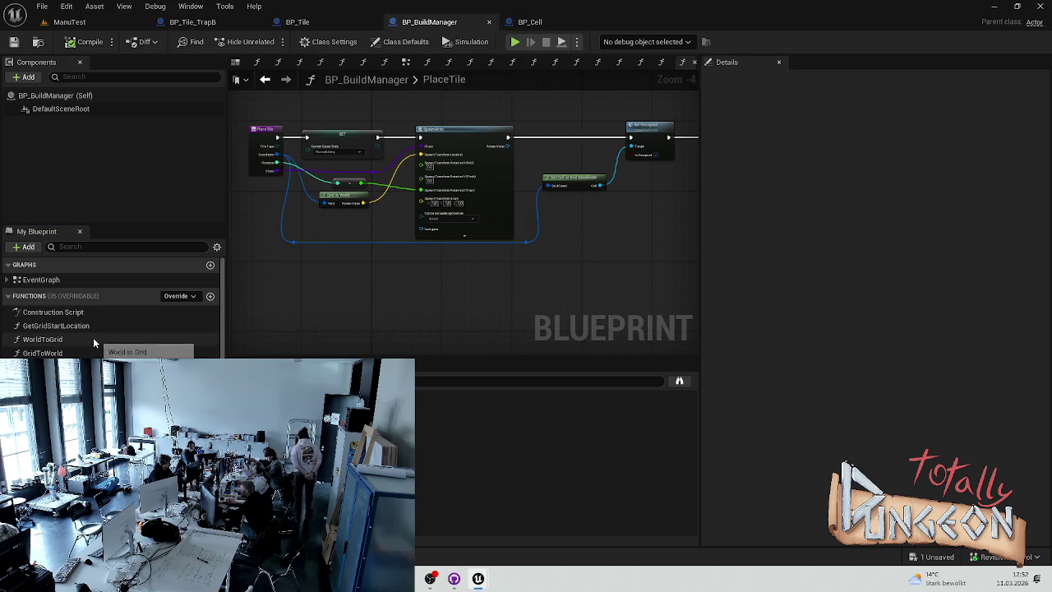
type("set")
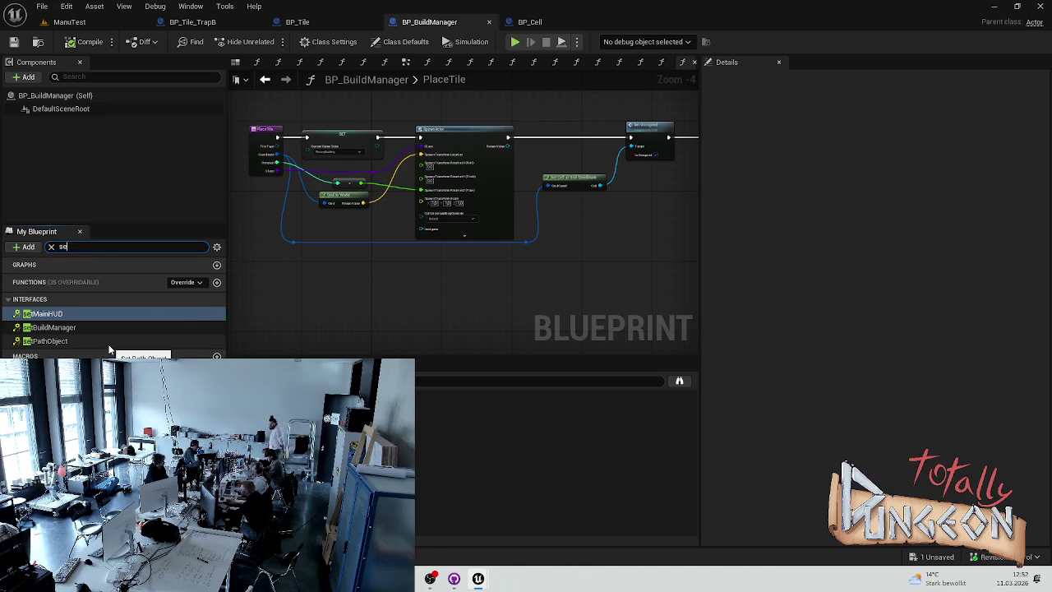
key("Escape")
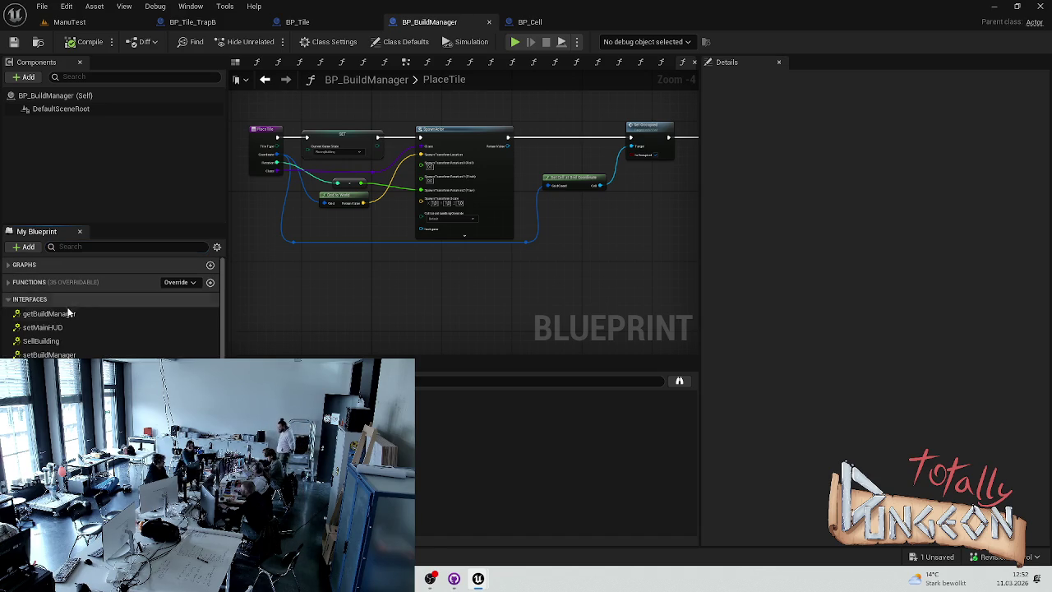
left_click(48, 284)
double_click(51, 298)
Step: Review the grid functions from GetGridStartLocation through InitializeGrid and ClearHighlight
double_click(61, 313)
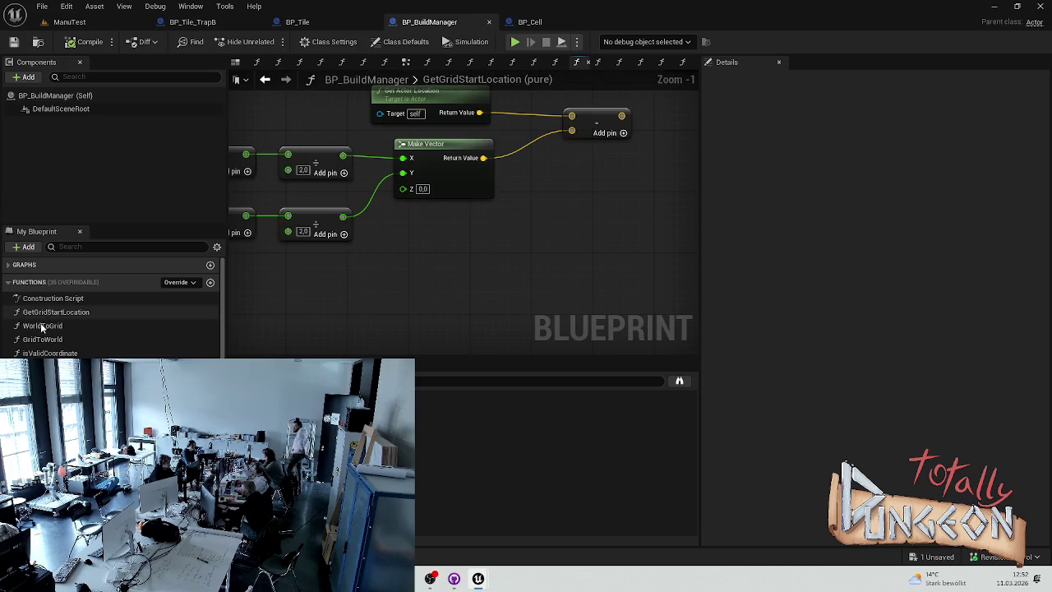
double_click(45, 328)
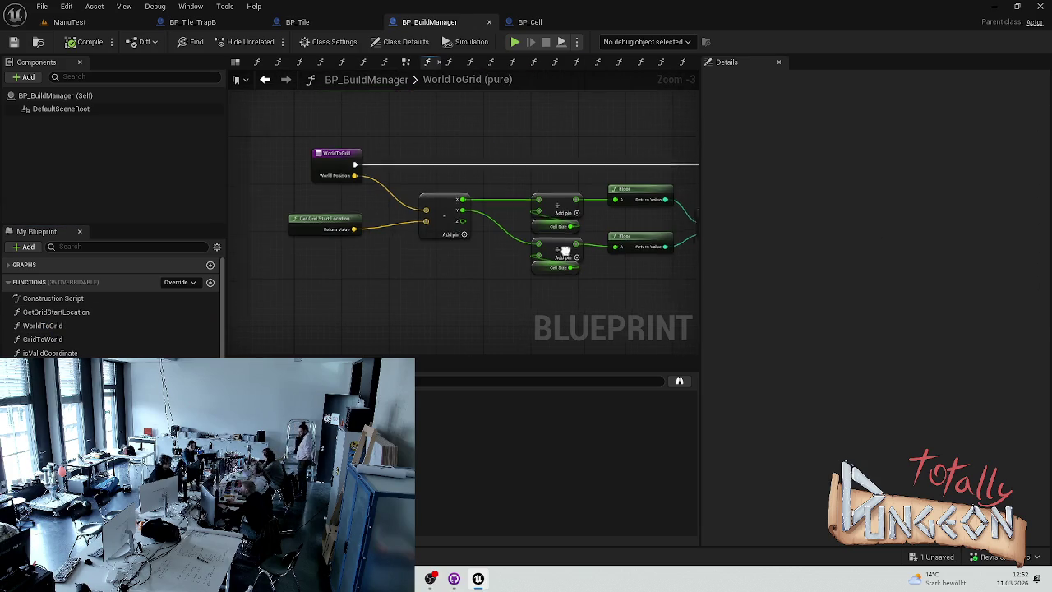
double_click(43, 339)
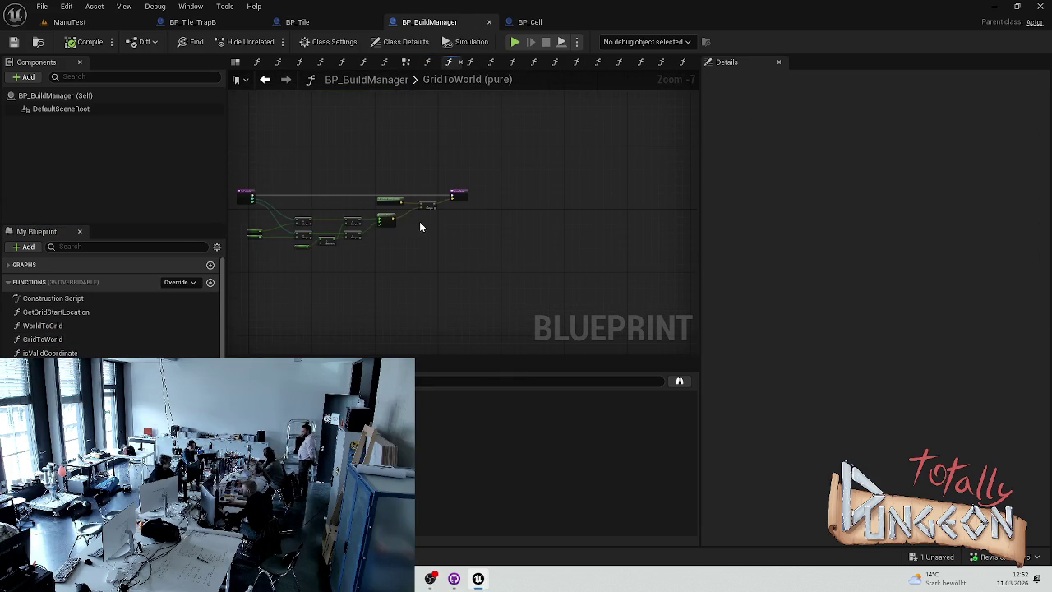
double_click(50, 353)
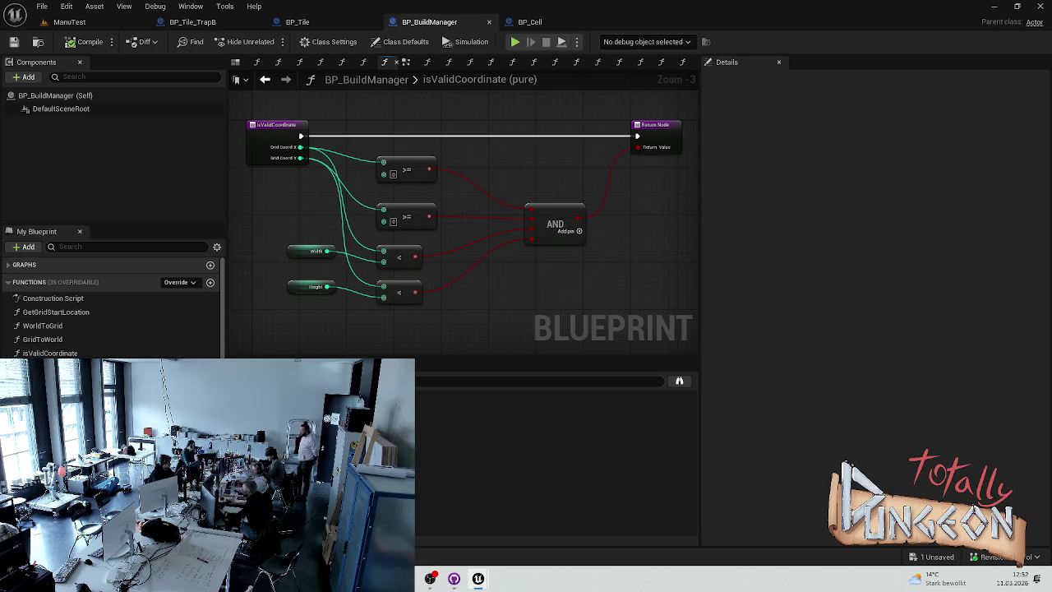
double_click(50, 366)
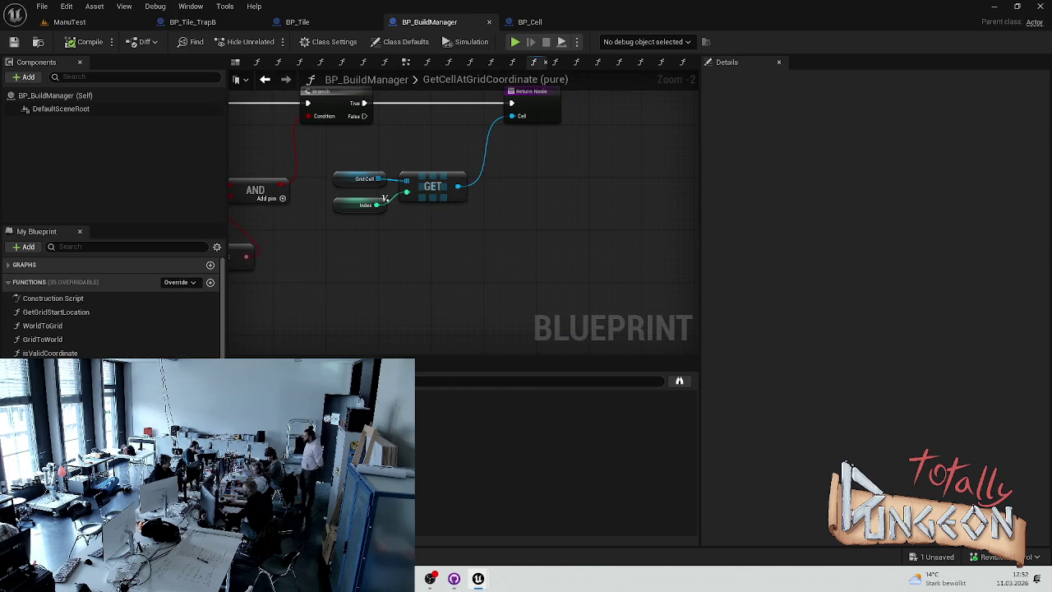
double_click(50, 380)
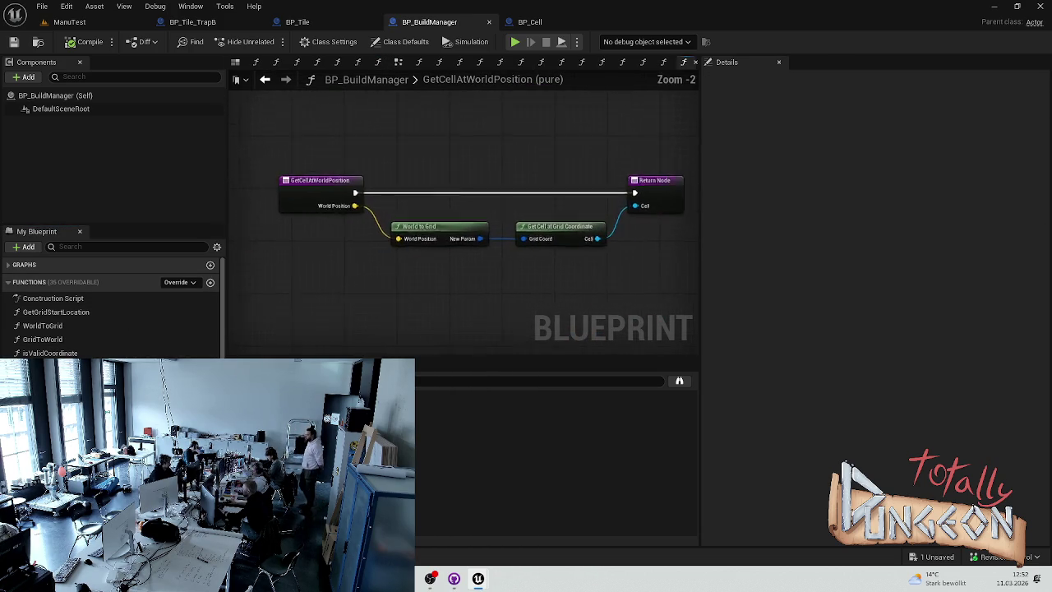
double_click(50, 393)
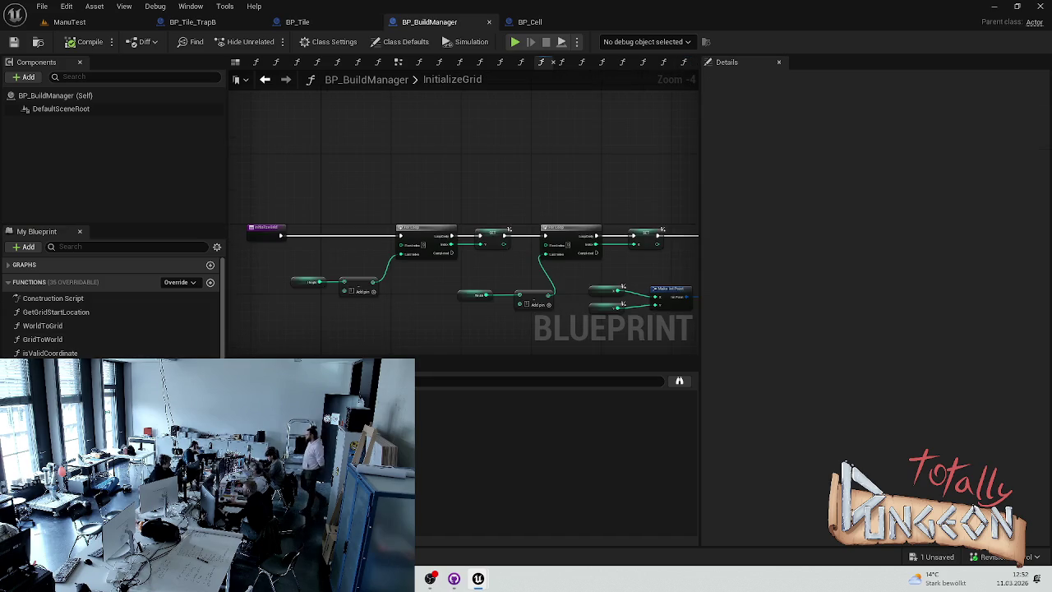
left_click_drag(416, 225, 235, 208)
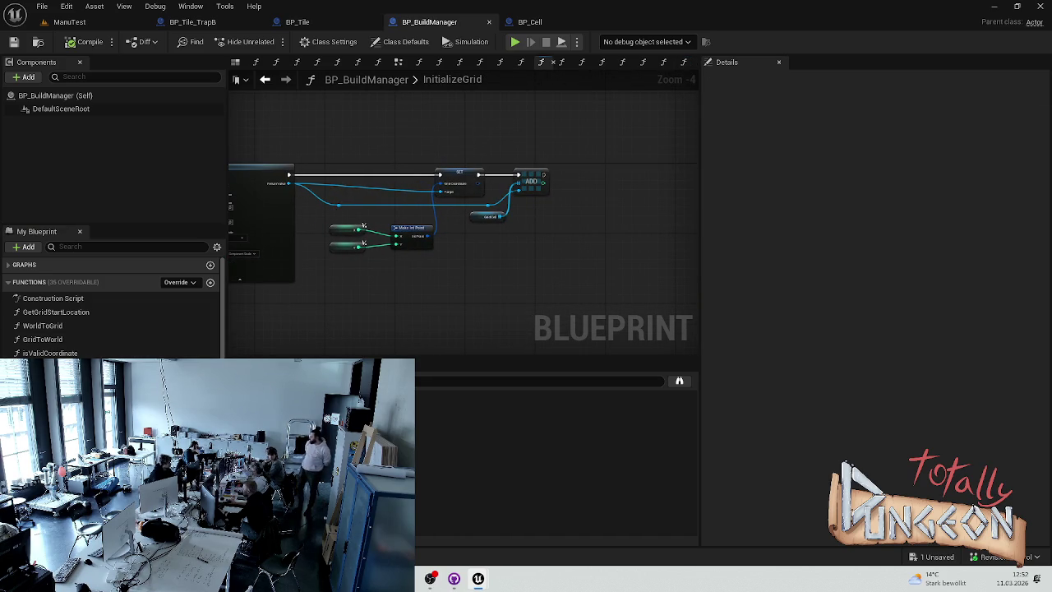
double_click(45, 408)
scroll(82, 329, "down", 3)
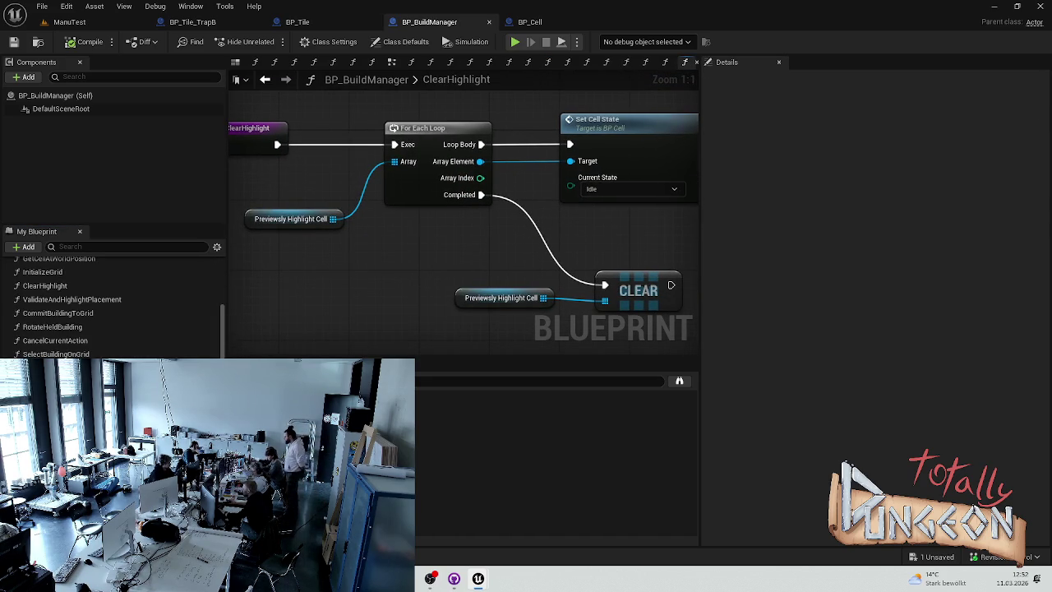
left_click_drag(361, 262, 518, 286)
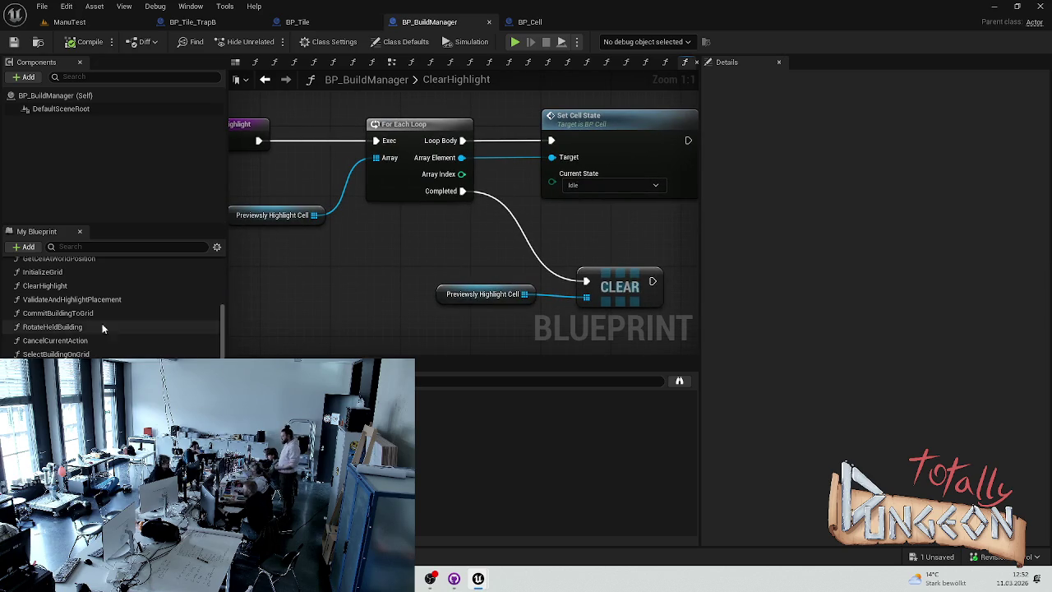
Step: Pan through ValidateAndHighlightPlacement's Switch, Clear Highlight, For Each Loop and Branch nodes
double_click(67, 299)
scroll(516, 251, "up", 4)
mouse_move(327, 230)
left_mouse_down()
mouse_move(376, 265)
mouse_move(522, 268)
left_mouse_up()
scroll(521, 268, "down", 1)
right_click(599, 262)
left_click(607, 140)
mouse_move(606, 140)
left_mouse_down()
mouse_move(453, 165)
mouse_move(528, 131)
mouse_move(263, 127)
mouse_move(441, 141)
mouse_move(472, 113)
mouse_move(384, 111)
mouse_move(397, 144)
mouse_move(428, 117)
mouse_move(625, 131)
mouse_move(391, 91)
mouse_move(455, 118)
mouse_move(317, 103)
left_mouse_up()
scroll(411, 249, "down", 4)
scroll(465, 194, "up", 5)
mouse_move(465, 194)
left_mouse_down()
mouse_move(593, 208)
mouse_move(507, 222)
mouse_move(476, 207)
mouse_move(575, 189)
mouse_move(461, 161)
mouse_move(669, 160)
mouse_move(360, 132)
mouse_move(369, 136)
mouse_move(232, 133)
left_mouse_up()
mouse_move(488, 138)
left_mouse_down()
mouse_move(348, 144)
mouse_move(366, 154)
left_mouse_up()
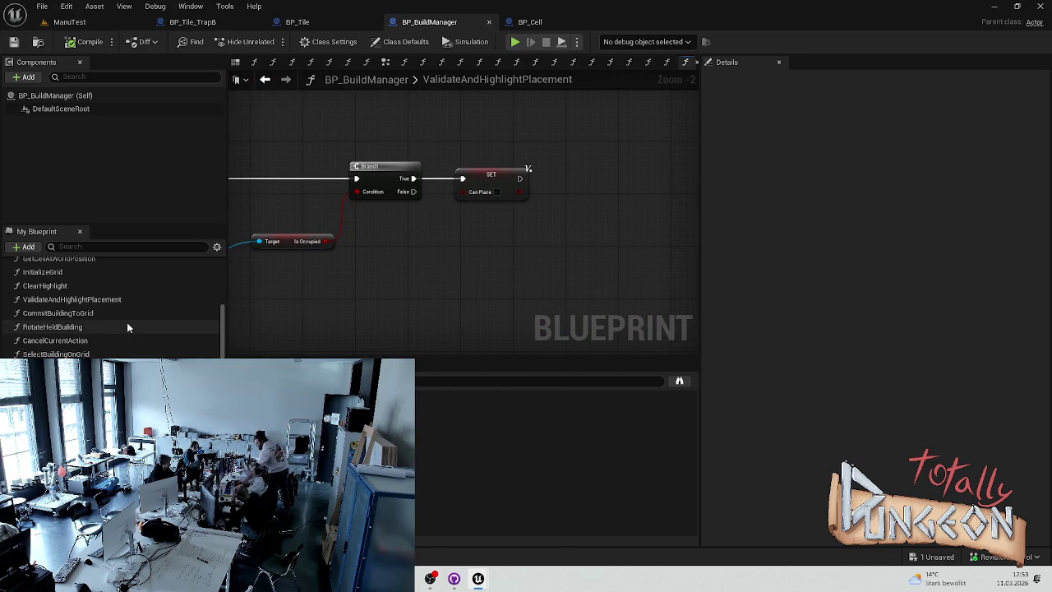
Step: Review the CommitBuildingToGrid and RotateHeldBuilding function graphs
double_click(52, 314)
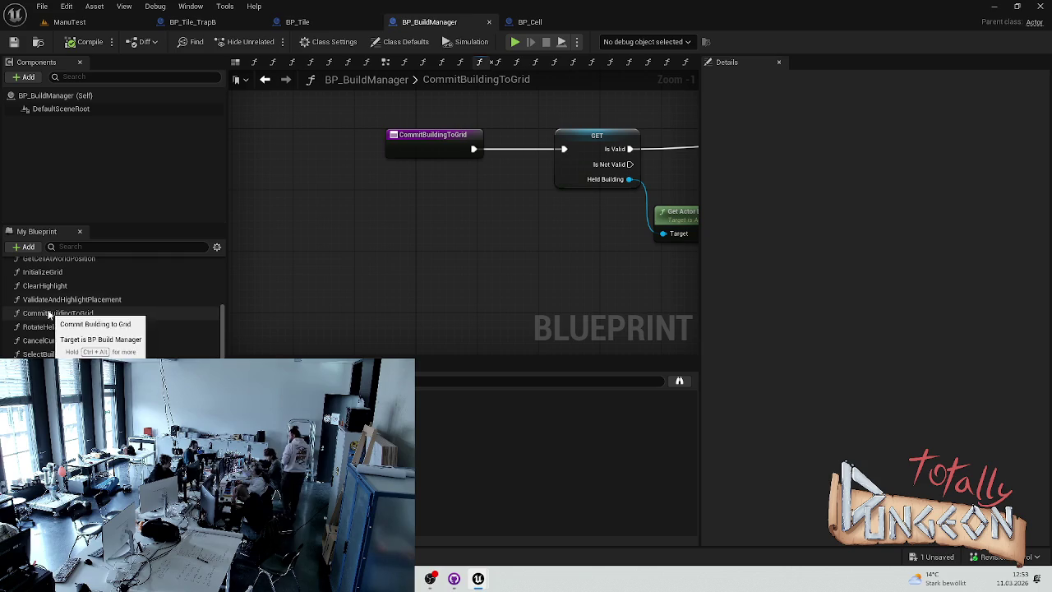
mouse_move(369, 275)
left_mouse_down()
mouse_move(433, 118)
mouse_move(369, 145)
mouse_move(316, 144)
mouse_move(331, 156)
mouse_move(287, 139)
mouse_move(290, 158)
mouse_move(541, 292)
mouse_move(570, 236)
mouse_move(471, 236)
mouse_move(690, 197)
left_mouse_up()
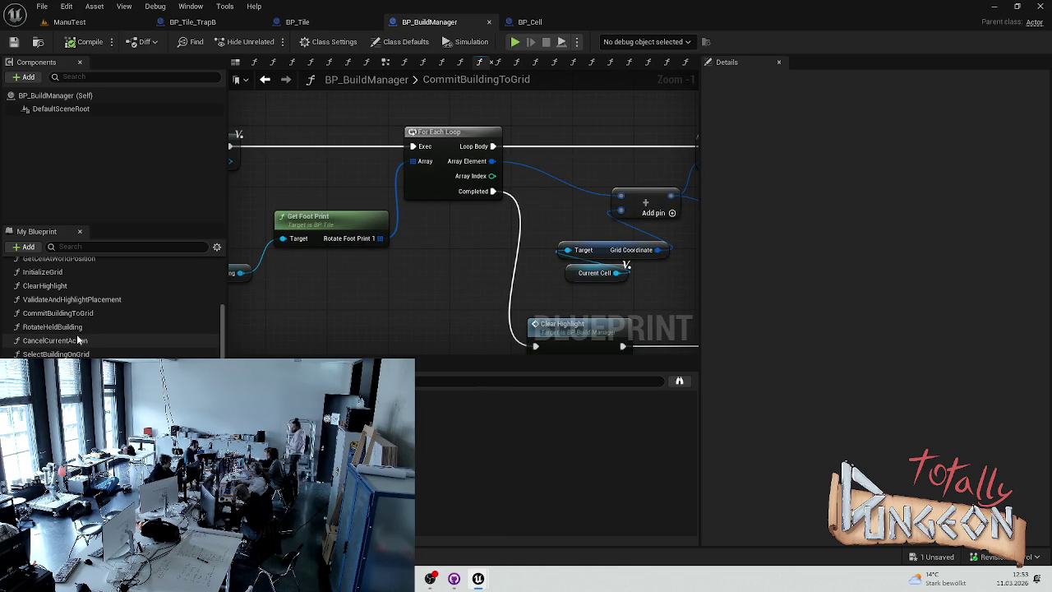
double_click(51, 326)
scroll(378, 307, "down", 3)
scroll(378, 308, "up", 3)
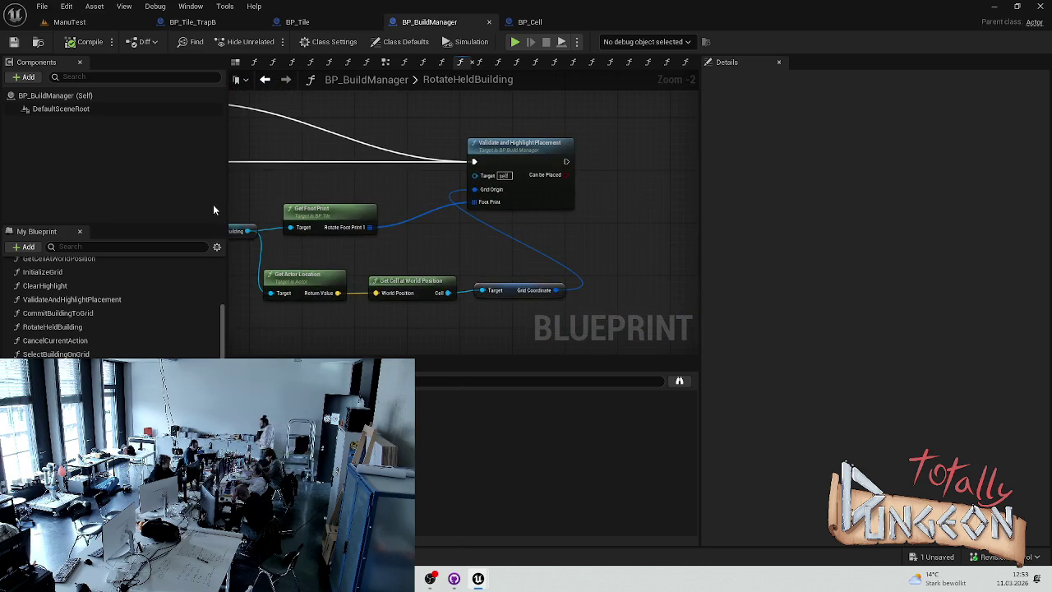
mouse_move(429, 250)
left_mouse_down()
mouse_move(700, 255)
mouse_move(541, 236)
mouse_move(643, 211)
left_mouse_up()
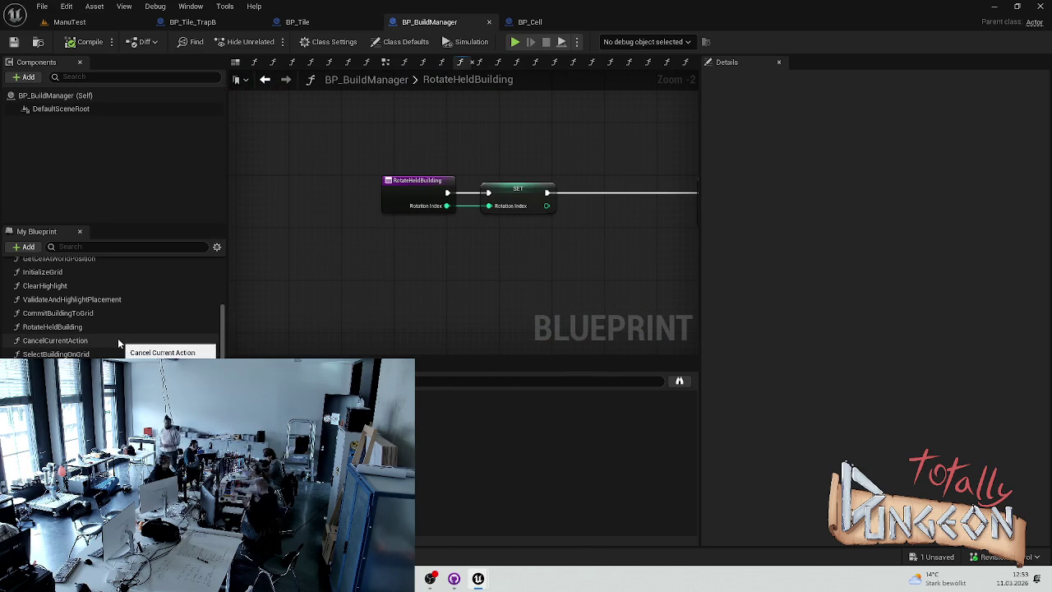
Step: Review CancelCurrentAction, SelectBuildingOnGrid, DeselectBuilding and DeleteSelectBuilding
double_click(75, 342)
mouse_move(554, 309)
left_mouse_down()
mouse_move(670, 293)
mouse_move(475, 280)
mouse_move(528, 272)
mouse_move(342, 272)
left_mouse_up()
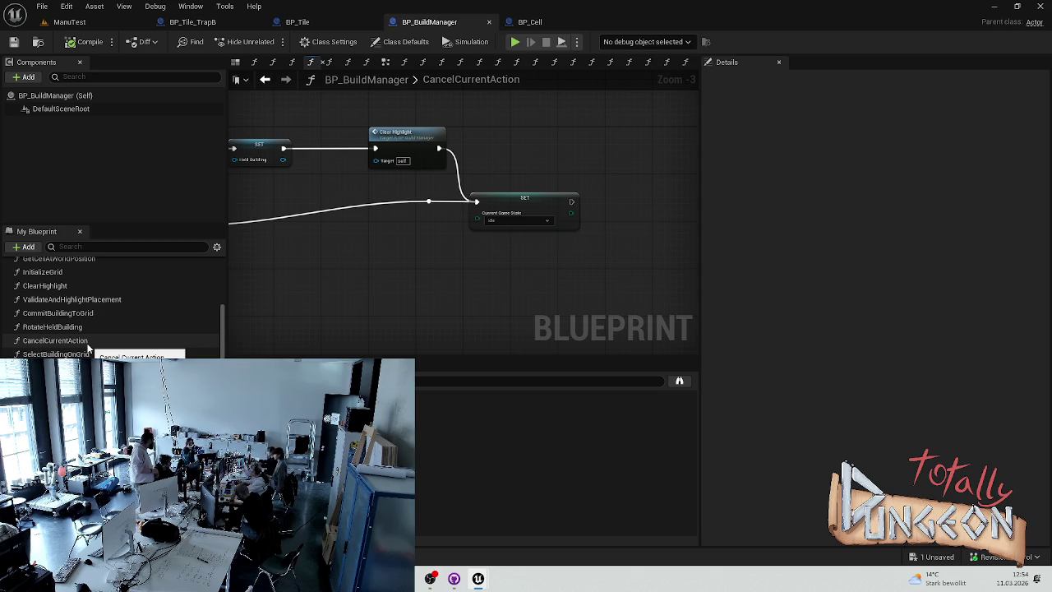
double_click(56, 354)
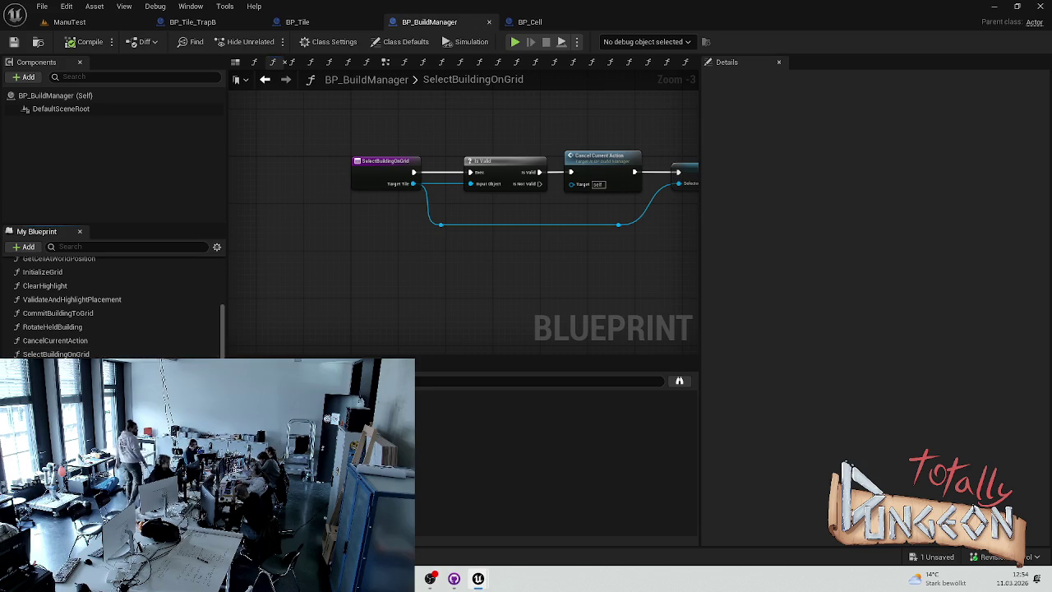
double_click(49, 367)
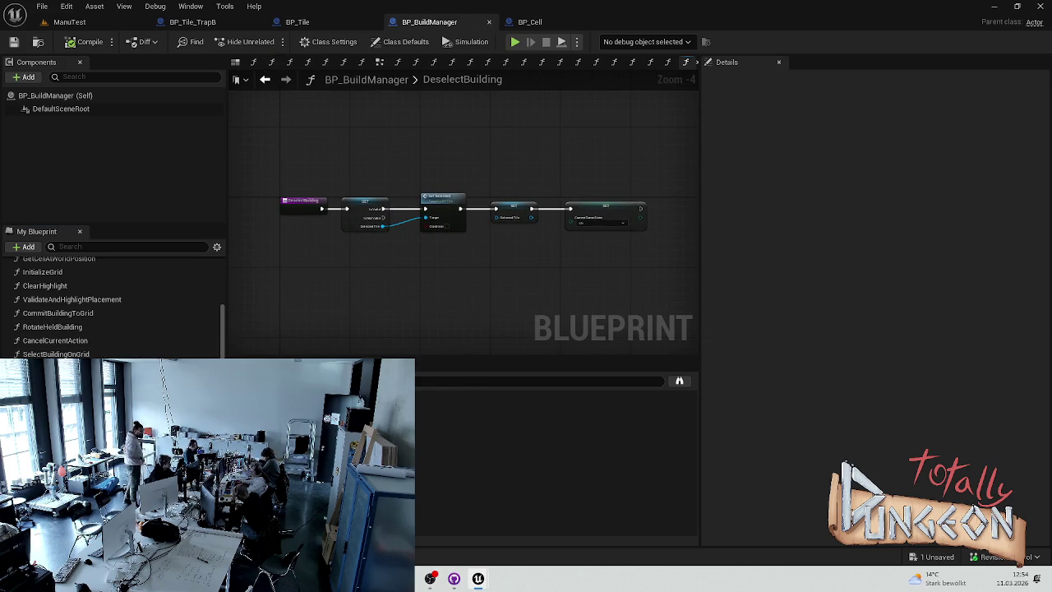
left_click(326, 62)
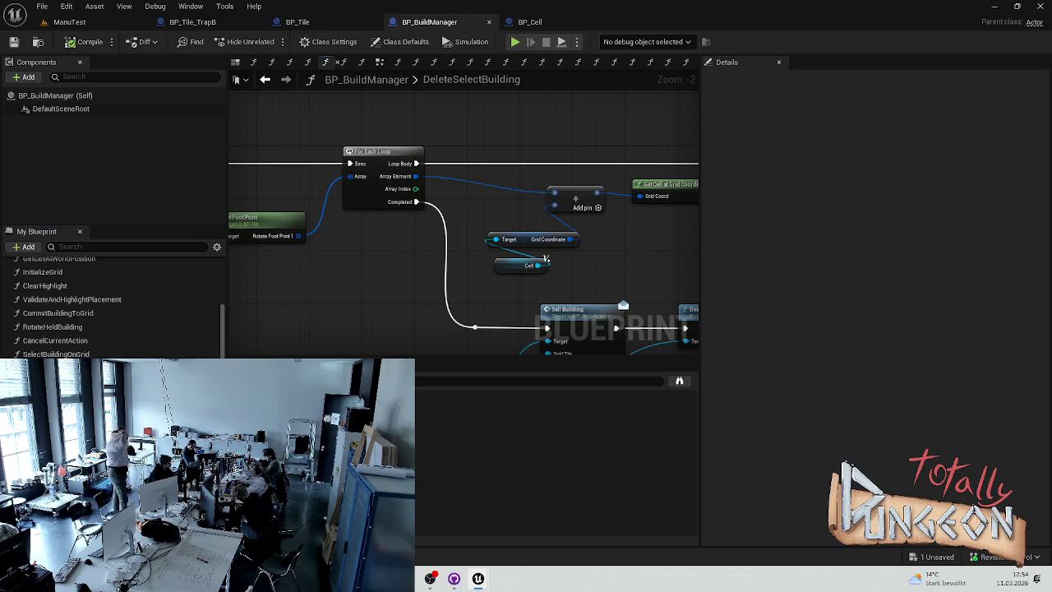
Step: Fit DeleteSelectBuilding in view, then pan through the UpdateCursorBuildingPosition graph
key("Home")
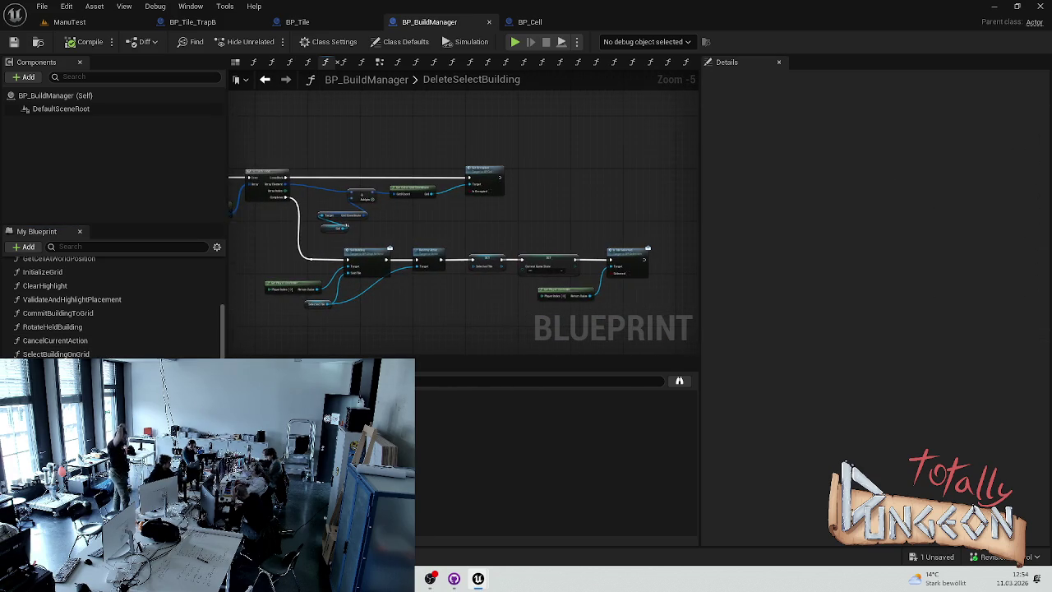
key("alt+Left")
scroll(375, 234, "up", 2)
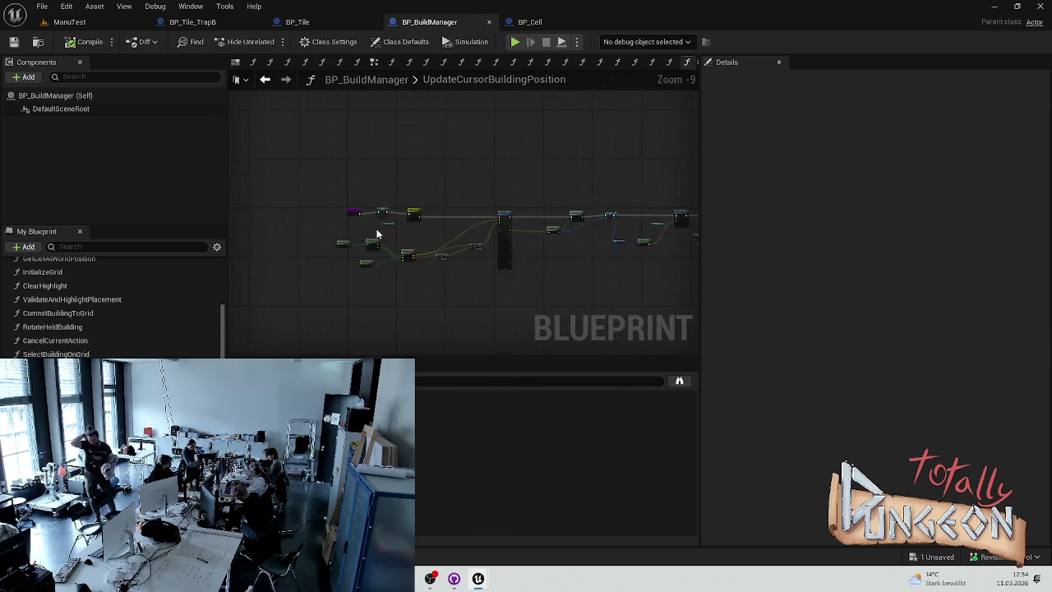
left_click_drag(374, 234, 460, 172)
mouse_move(544, 180)
left_mouse_down()
mouse_move(677, 195)
mouse_move(683, 219)
mouse_move(666, 209)
mouse_move(426, 213)
mouse_move(545, 207)
mouse_move(353, 202)
mouse_move(274, 181)
mouse_move(241, 197)
mouse_move(270, 222)
left_mouse_up()
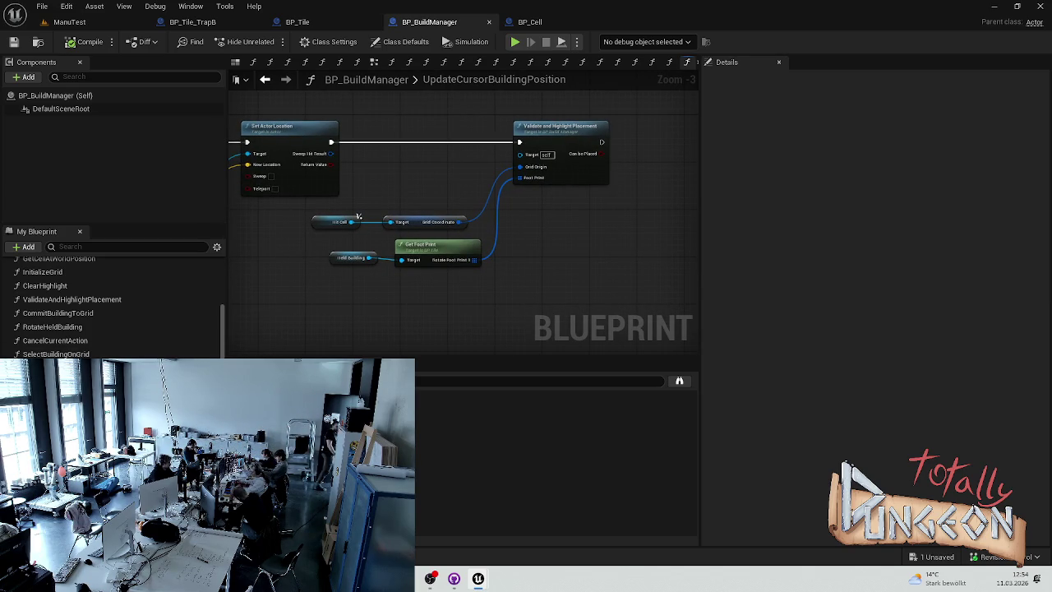
scroll(274, 211, "up", 5)
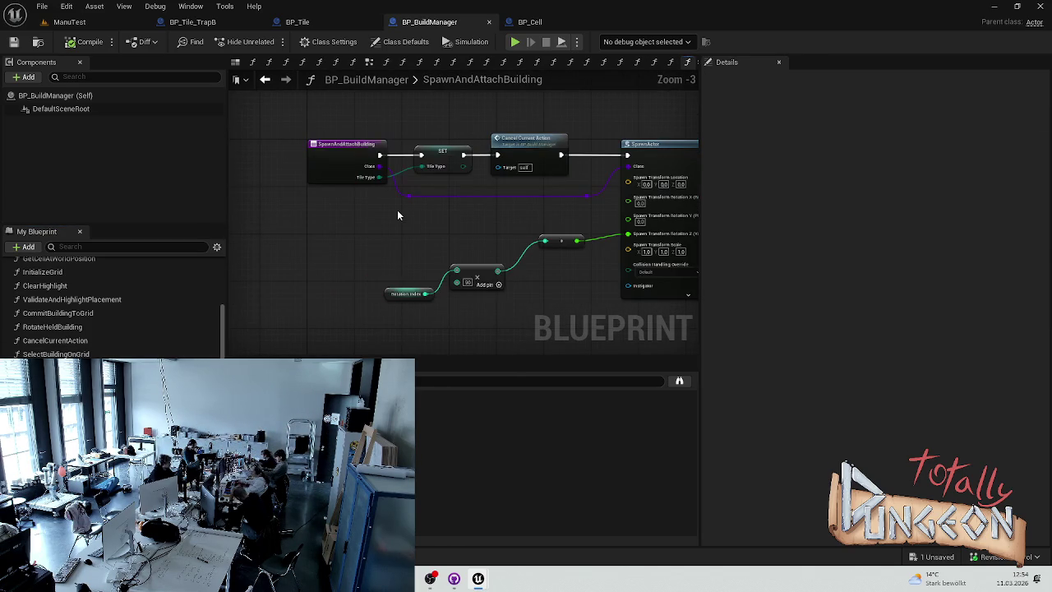
mouse_move(650, 226)
left_mouse_down()
mouse_move(460, 205)
mouse_move(410, 174)
mouse_move(536, 173)
mouse_move(369, 200)
left_mouse_up()
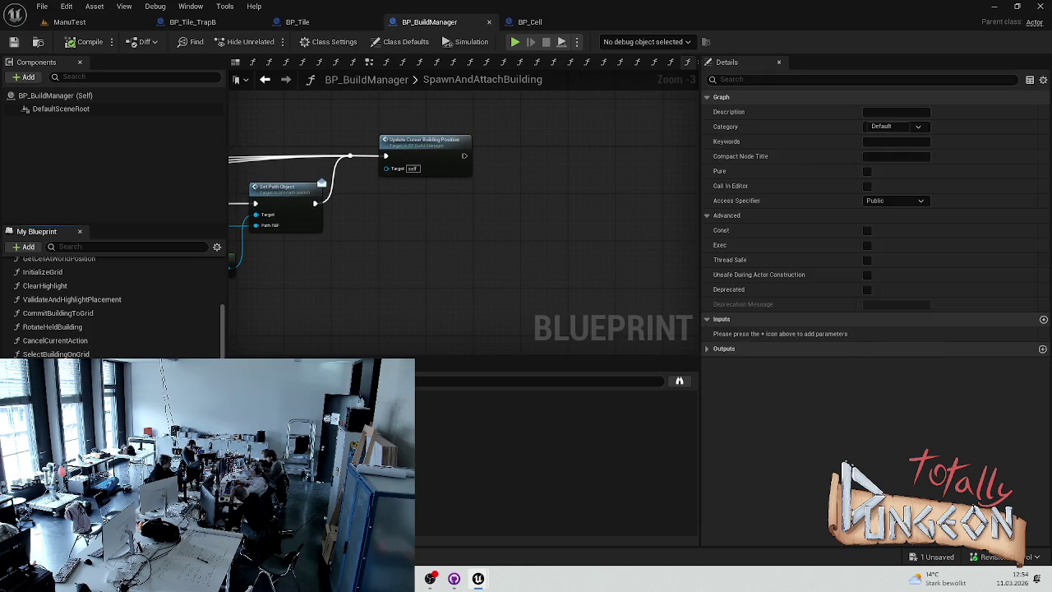
Step: Pan through HandleLeftClick's line trace, game-state switch and Select Building on Grid nodes
left_click(554, 62)
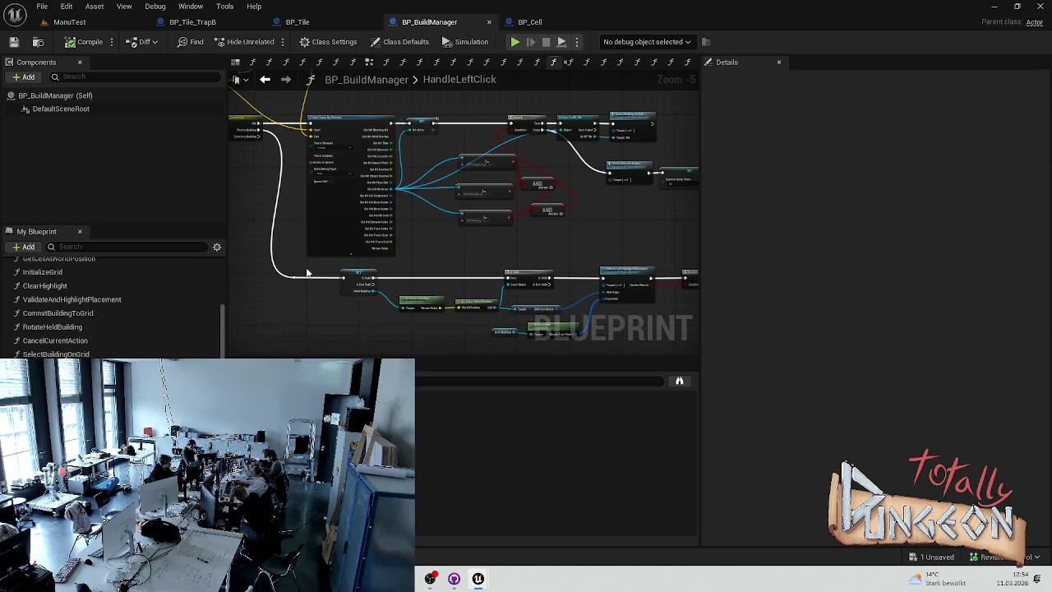
left_click_drag(346, 282, 504, 277)
scroll(279, 166, "up", 5)
left_click_drag(481, 216, 568, 244)
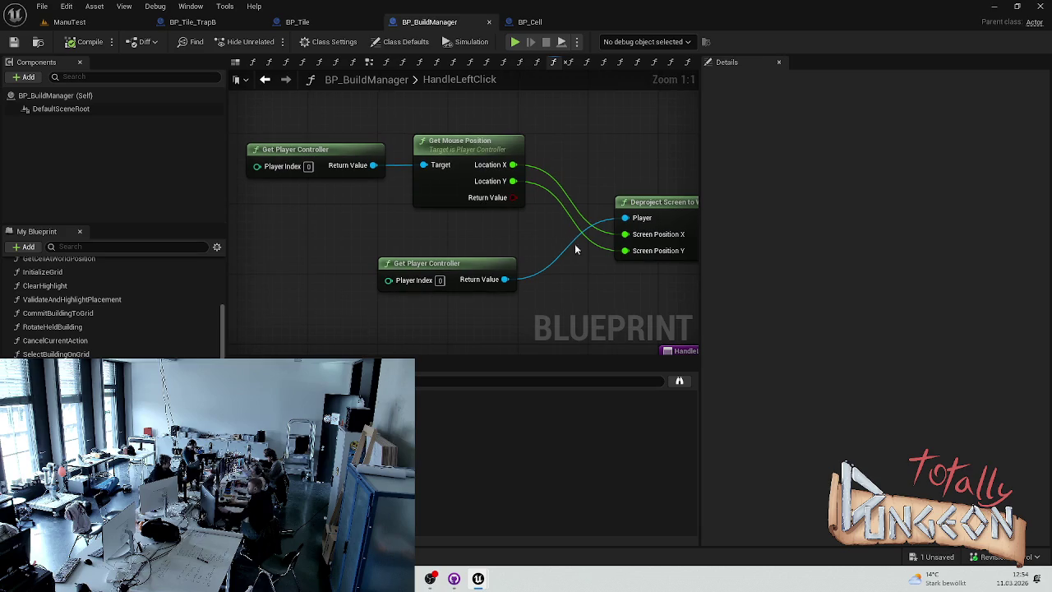
mouse_move(597, 291)
left_mouse_down()
mouse_move(484, 244)
mouse_move(434, 268)
mouse_move(613, 193)
mouse_move(513, 166)
mouse_move(316, 140)
mouse_move(421, 142)
left_mouse_up()
scroll(421, 142, "down", 2)
left_click_drag(495, 178, 345, 178)
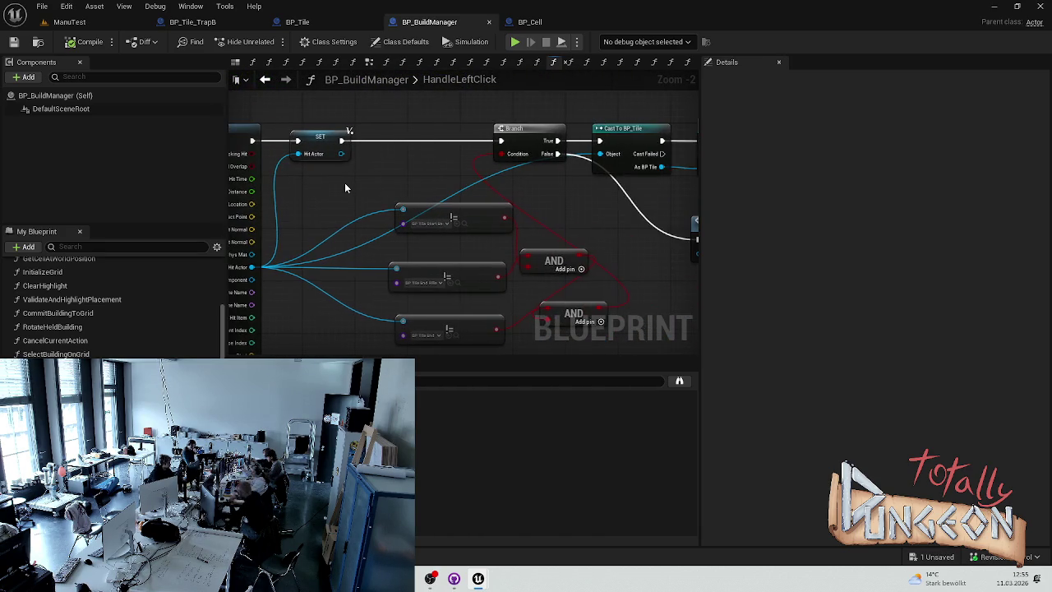
mouse_move(462, 164)
left_mouse_down()
mouse_move(312, 181)
mouse_move(463, 156)
mouse_move(287, 153)
mouse_move(488, 159)
left_mouse_up()
mouse_move(379, 182)
left_mouse_down()
mouse_move(496, 127)
mouse_move(368, 111)
mouse_move(356, 124)
mouse_move(253, 135)
mouse_move(501, 129)
mouse_move(437, 139)
mouse_move(611, 147)
left_mouse_up()
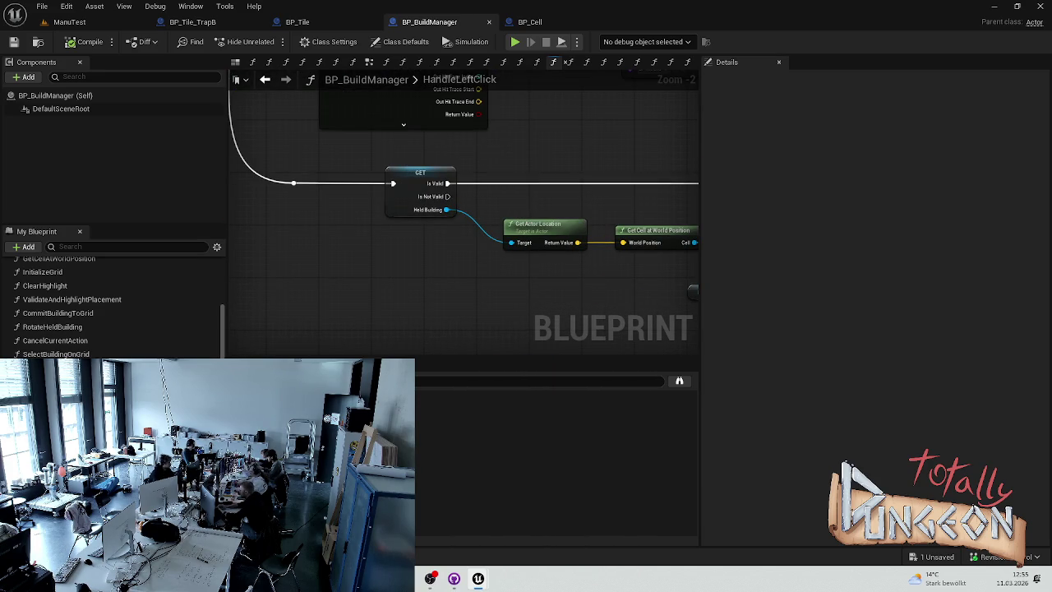
Step: Check the HandleRightClick, HandleRotate, HandleDelete and GetValidNeighboringCells graphs
left_click(285, 62)
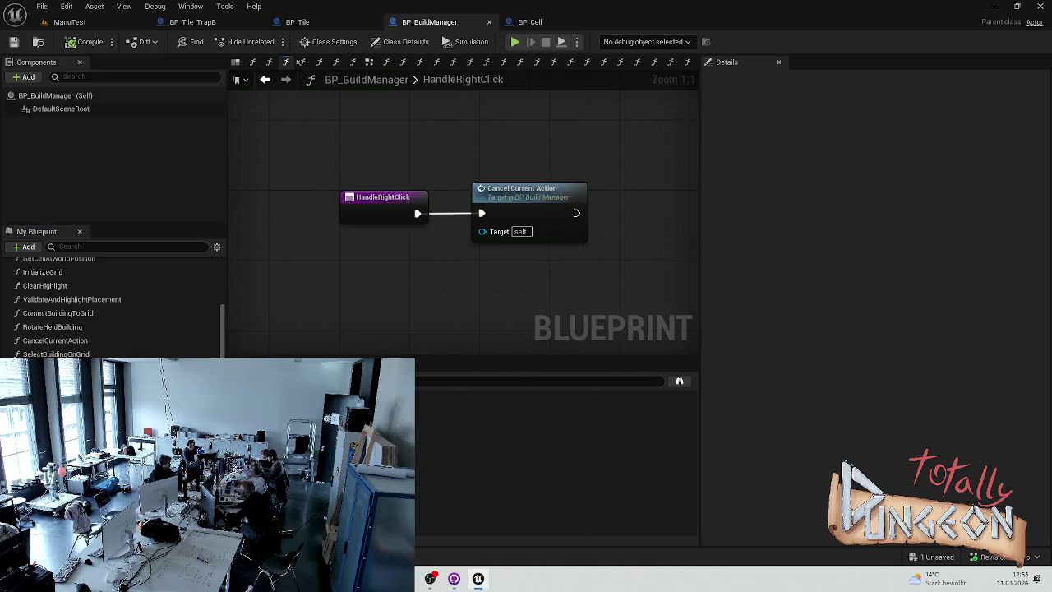
left_click(419, 62)
mouse_move(504, 295)
left_mouse_down()
mouse_move(320, 303)
mouse_move(440, 297)
left_mouse_up()
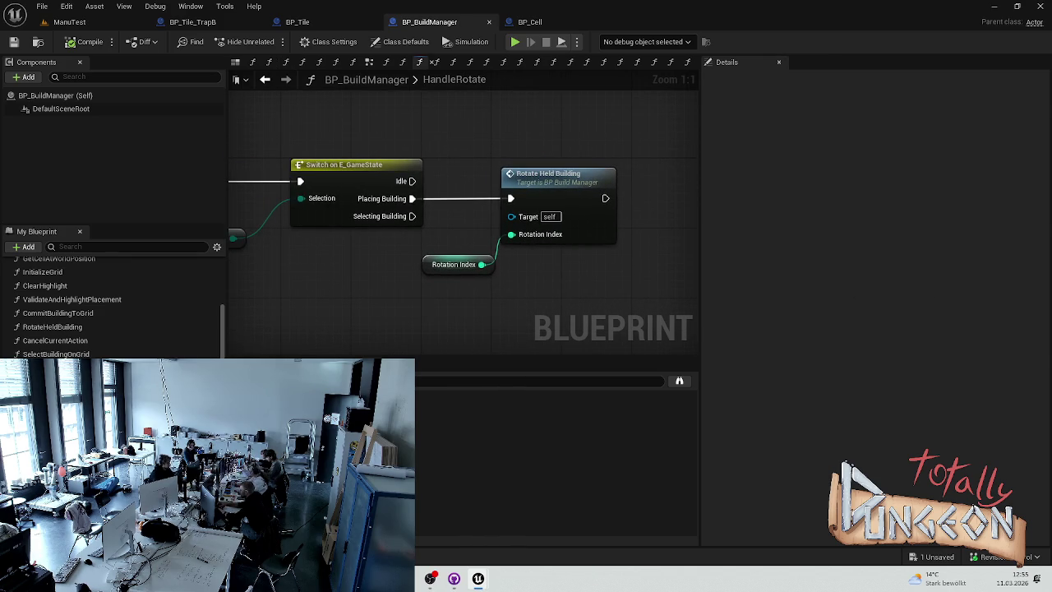
left_click(252, 62)
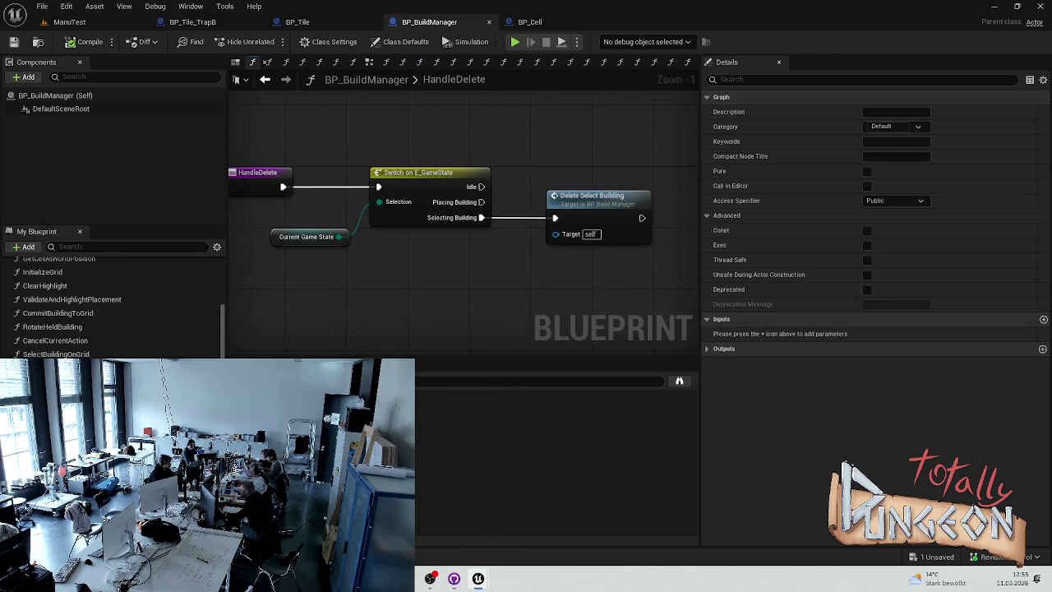
left_click(335, 62)
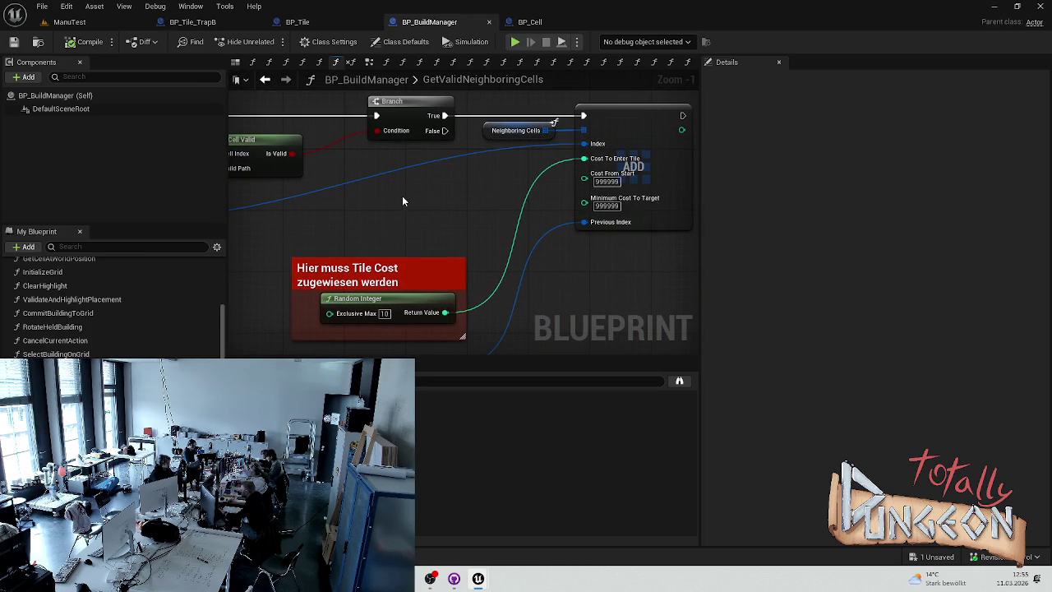
Step: Review PlaceTile's spawn and Set Occupied nodes, then go back to RandomizeStartAndEnd
scroll(411, 236, "down", 1)
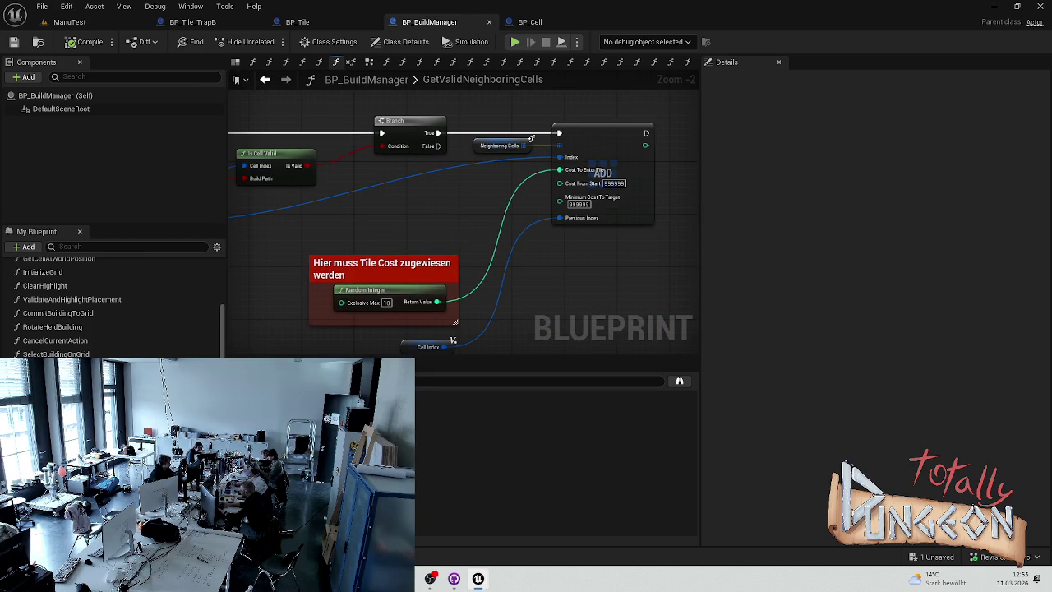
left_click(531, 138)
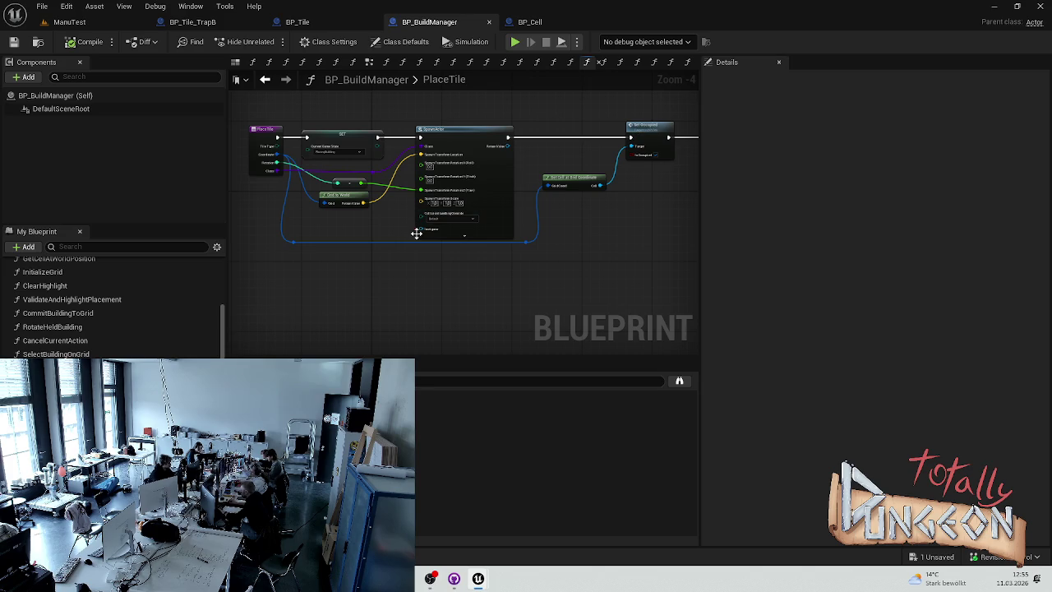
scroll(499, 252, "up", 3)
mouse_move(498, 252)
left_mouse_down()
mouse_move(289, 225)
mouse_move(94, 239)
left_mouse_up()
left_click_drag(271, 238, 657, 239)
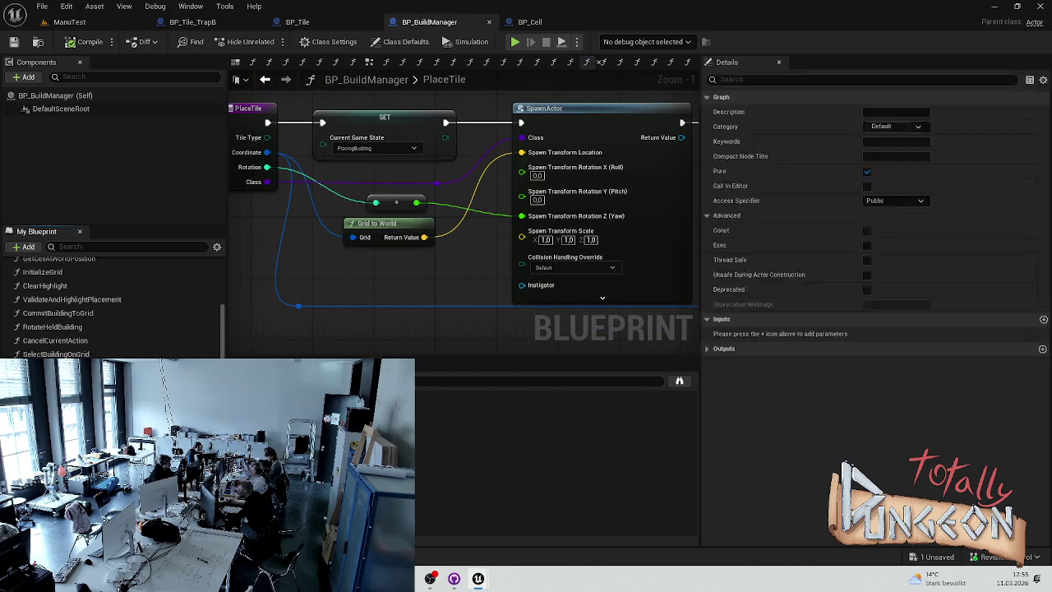
key("alt+Left")
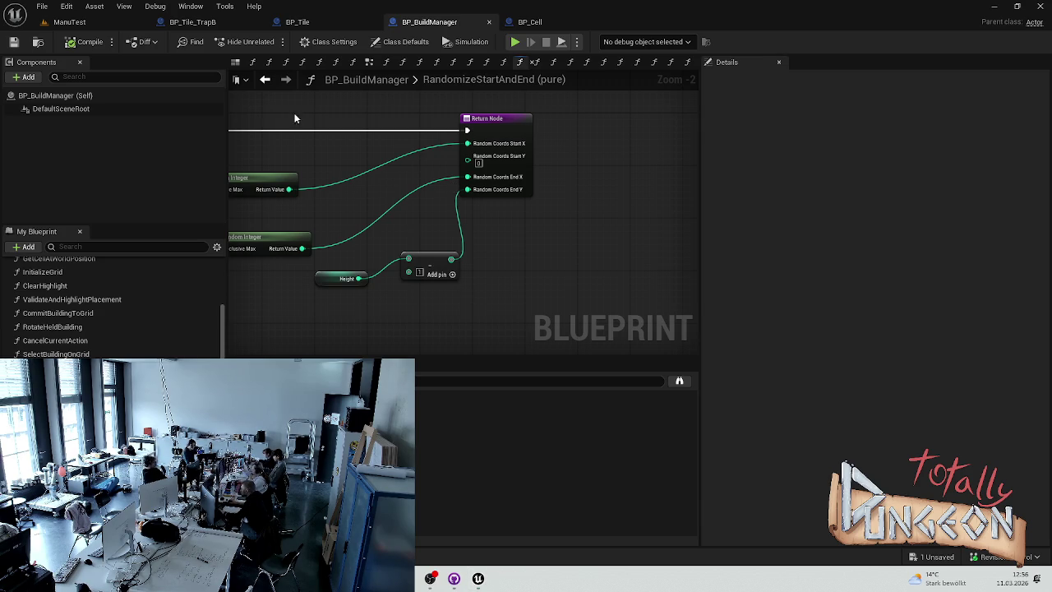
Step: Save all unsaved assets and switch to the BP_Cell blueprint
left_click(190, 42)
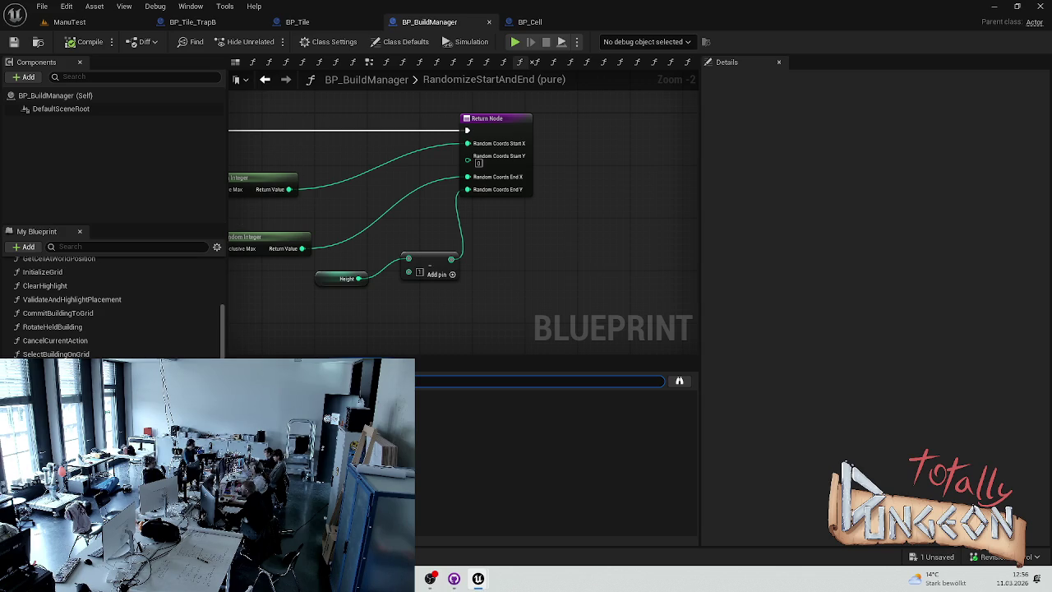
key("ctrl+s")
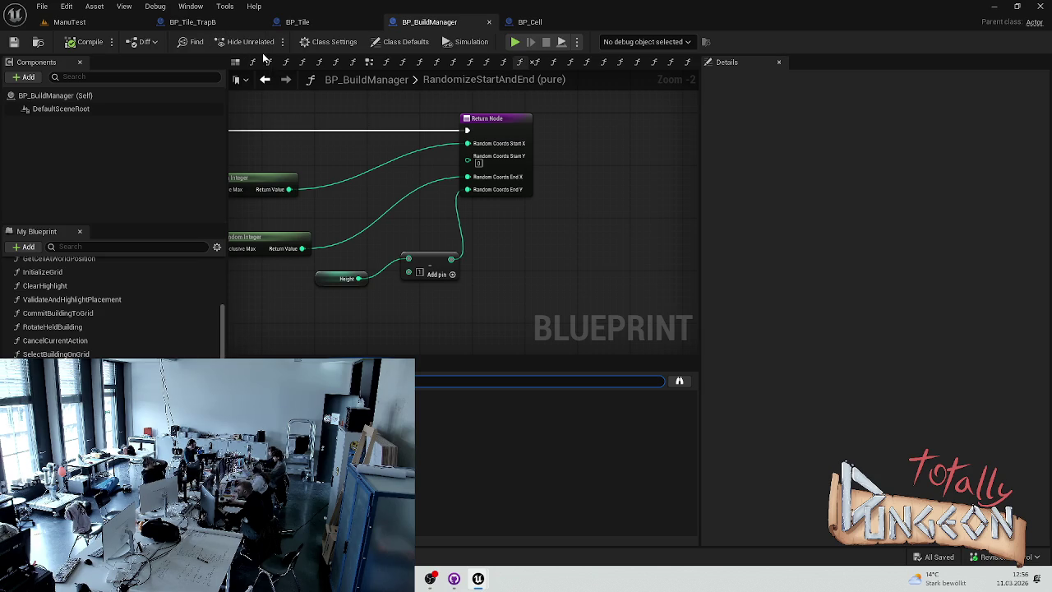
left_click(538, 22)
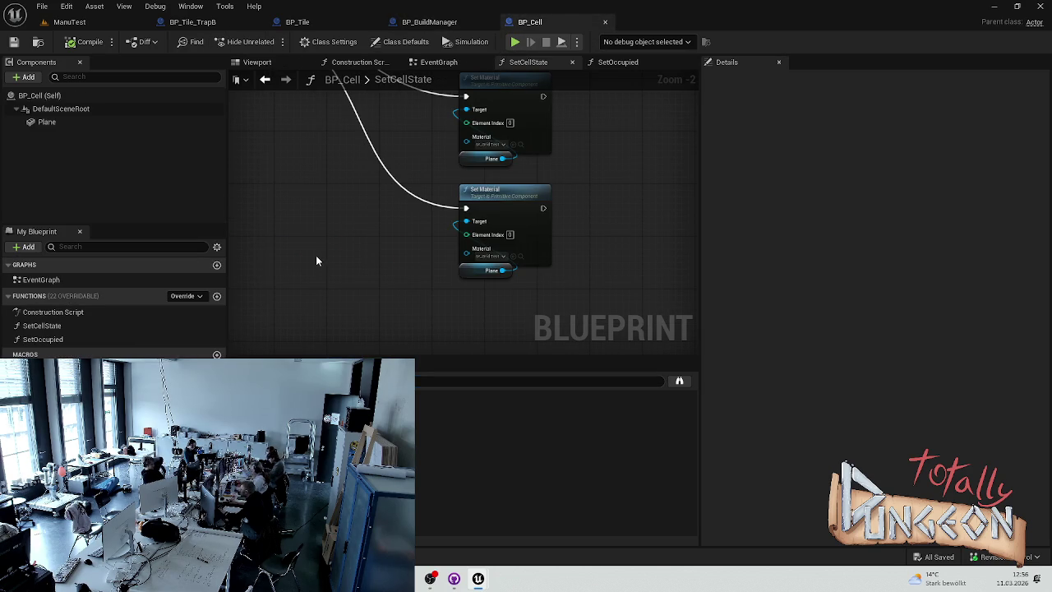
Step: Add a function to BP_Cell keeping the default name NewFunction
left_click(217, 296)
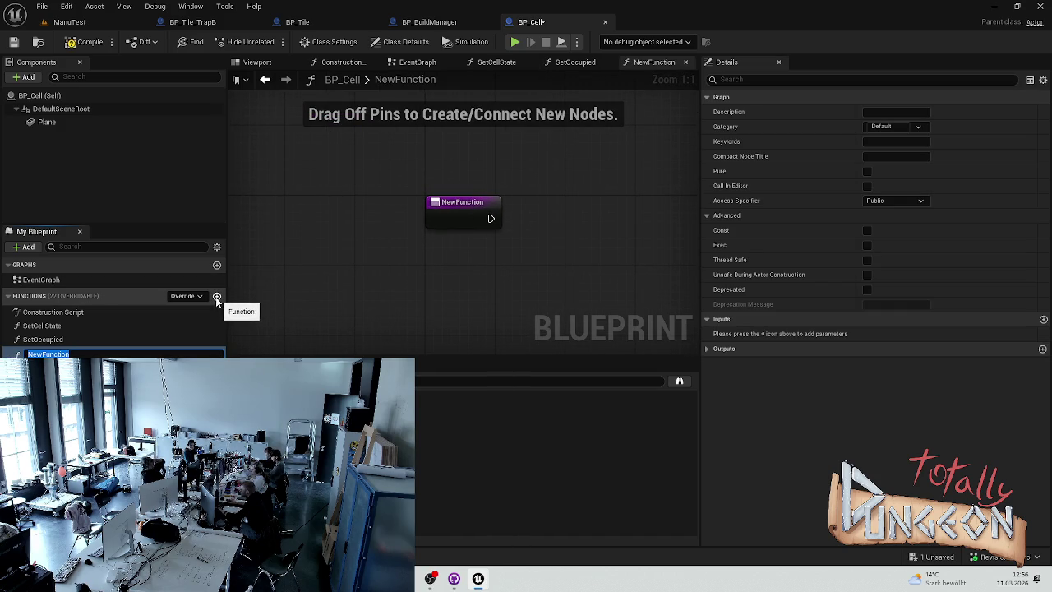
key("Return")
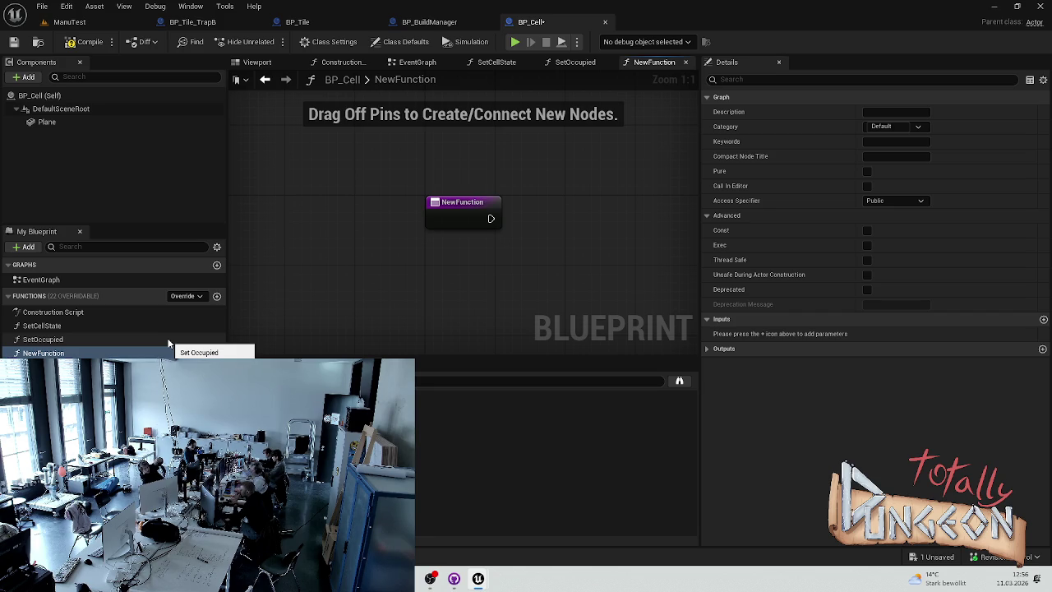
left_click(49, 352)
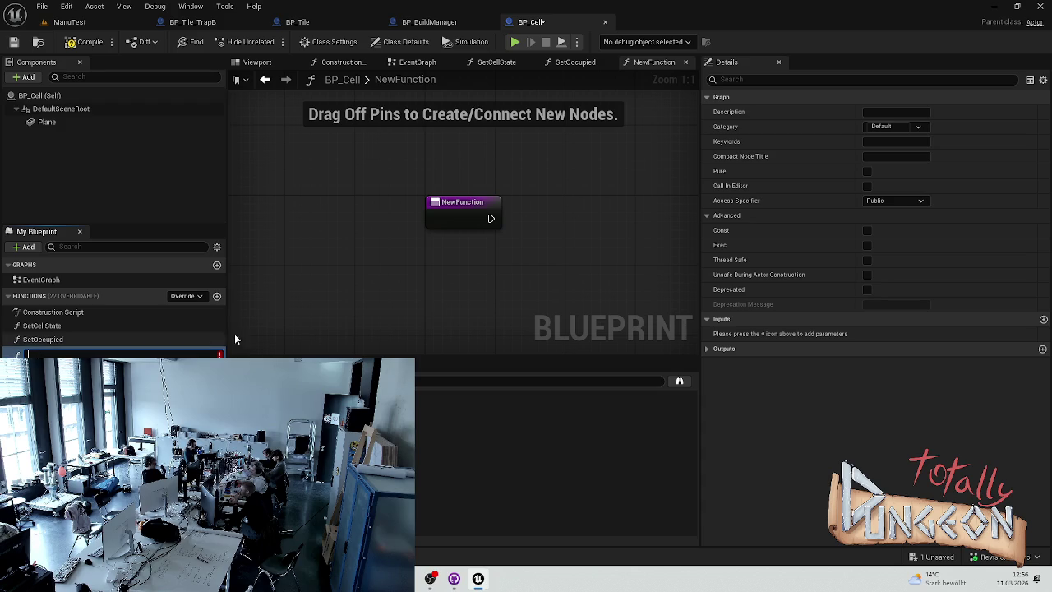
left_click(265, 323)
Step: Cancel renaming NewFunction, attempt to delete it, and switch to BP_Tile
left_click(157, 353)
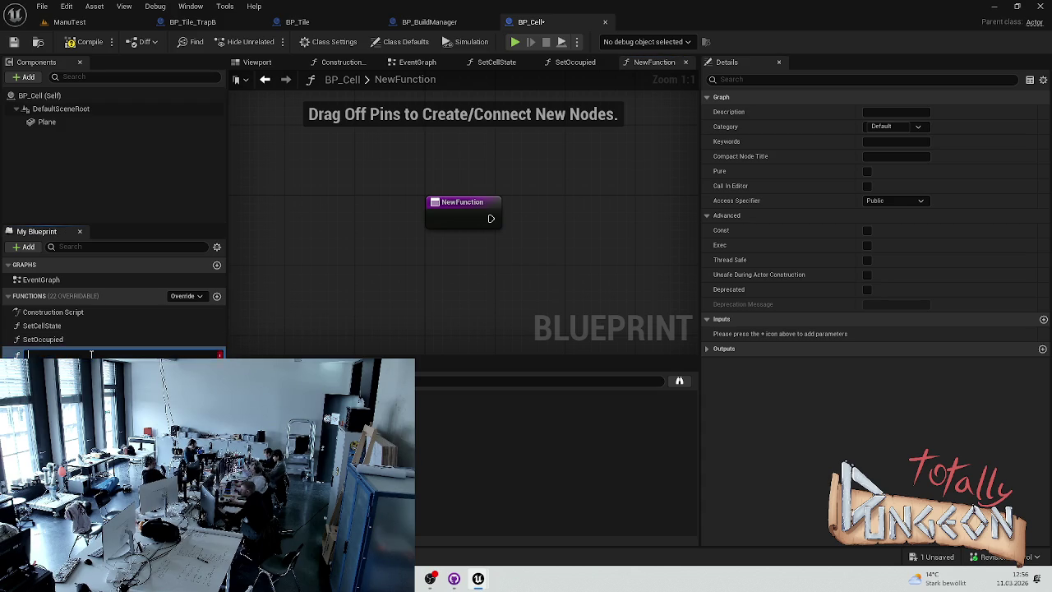
key("Escape")
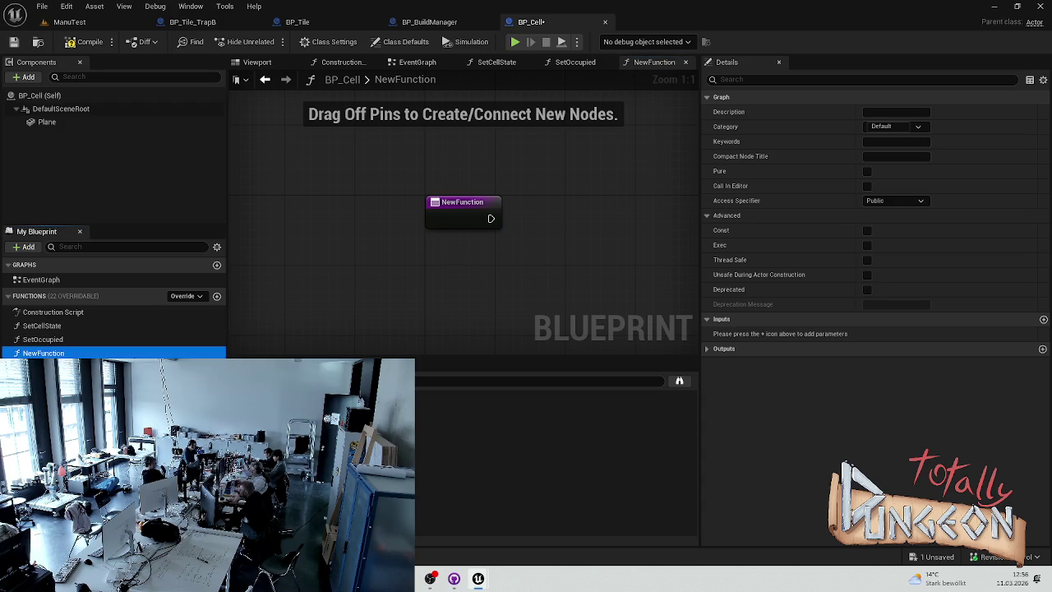
key("Delete")
left_click(315, 25)
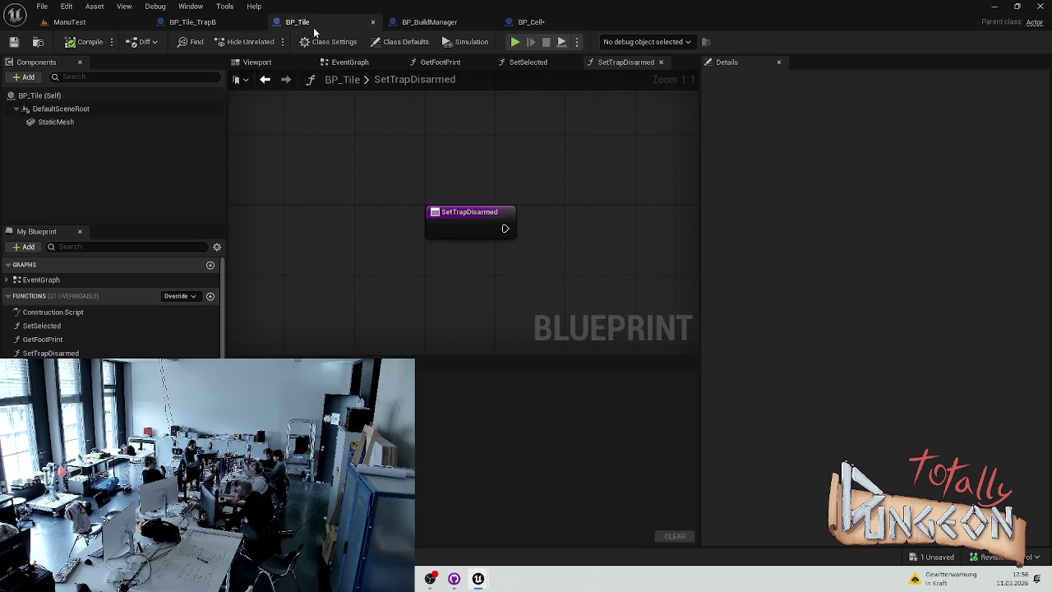
Step: Add a function named SetSolidBuildingMaterial to BP_Tile, compile the Blueprint, and return to the ManuTest level
left_click(209, 297)
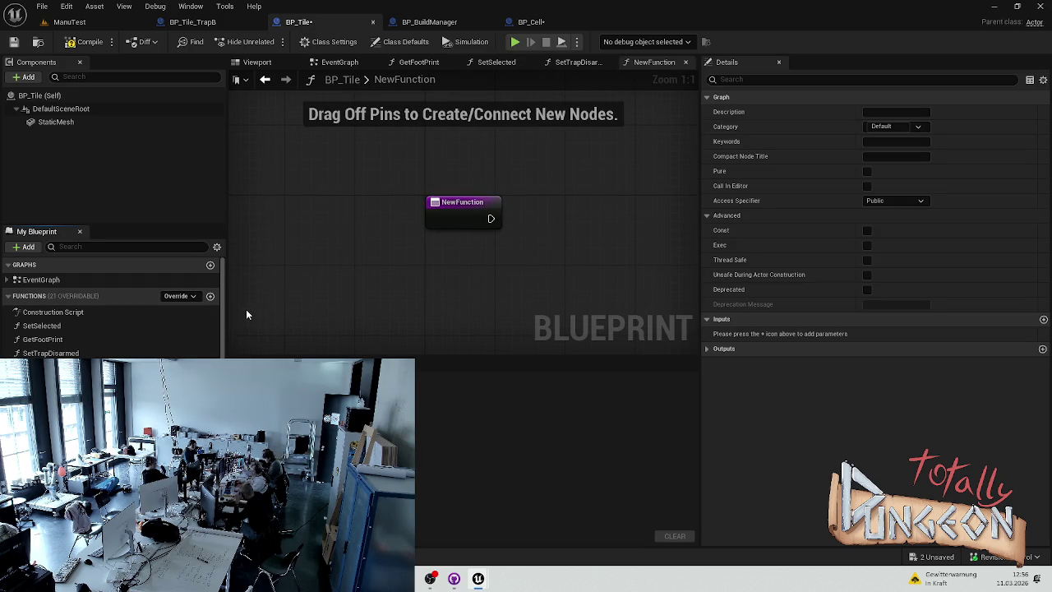
key("Return")
key("ctrl+s")
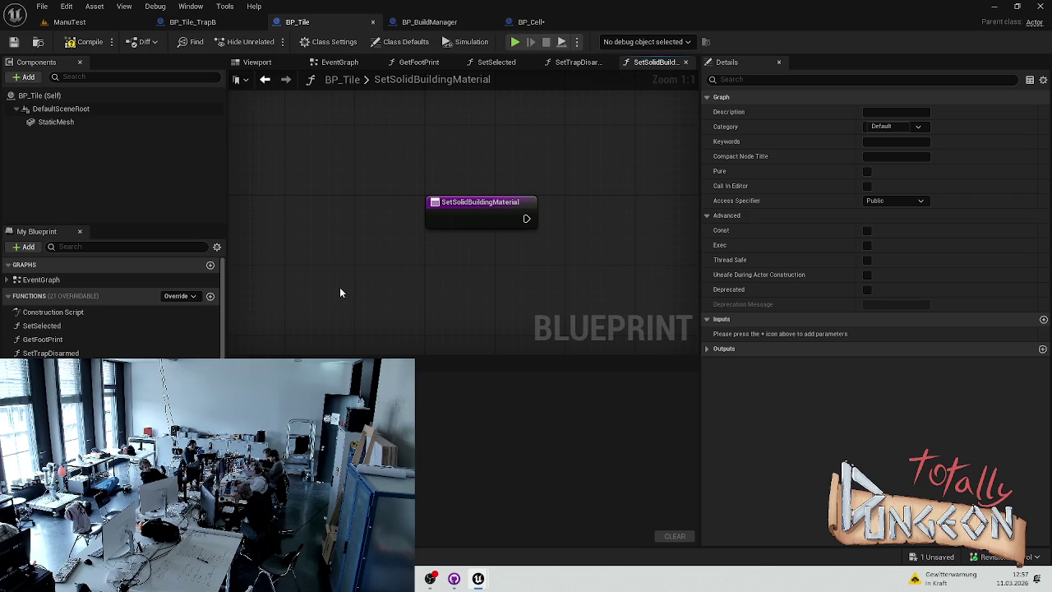
left_click(72, 46)
left_click(69, 21)
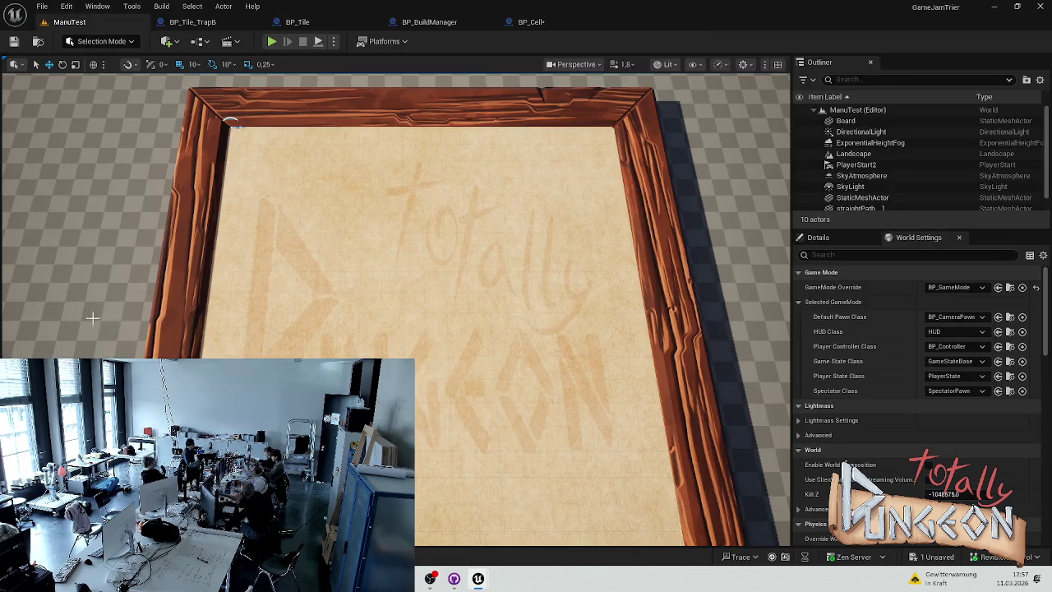
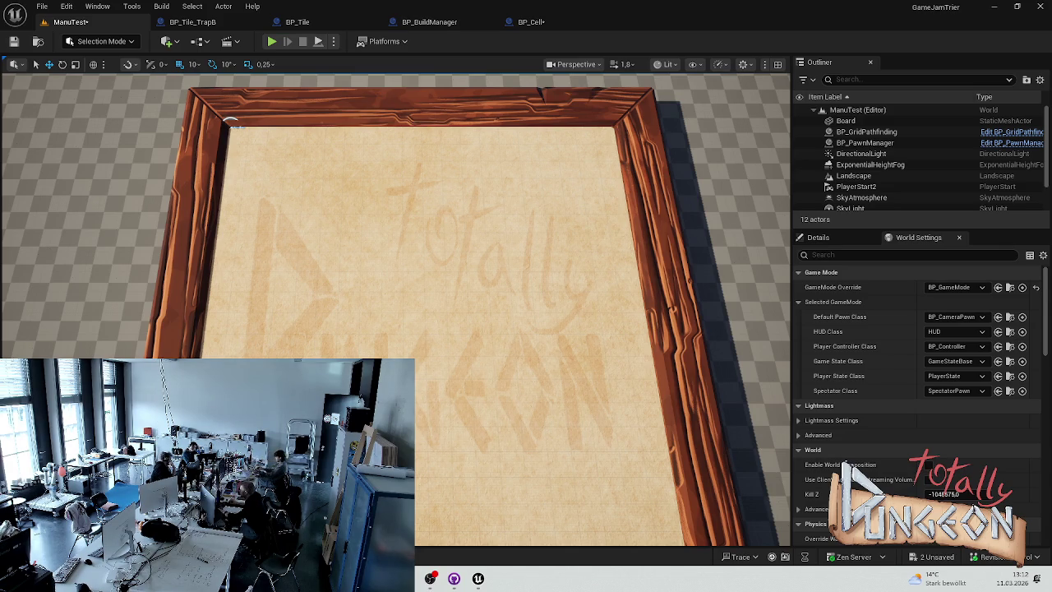
Step: Browse the content folders back to Content > Maps and start opening another map, saving BP_Cell and ManuTest
key("ctrl+space")
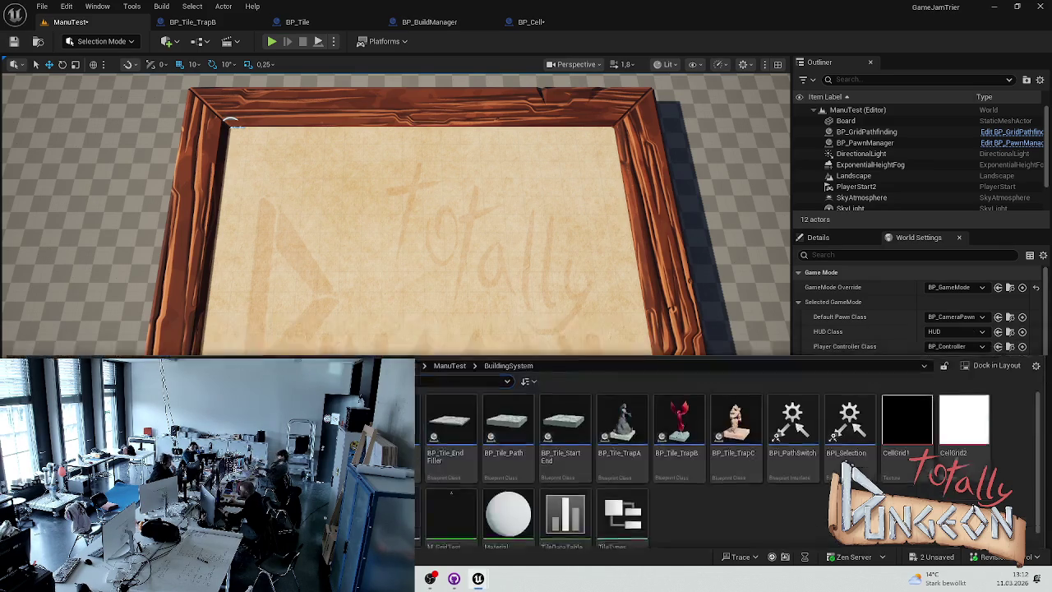
key("alt+Left")
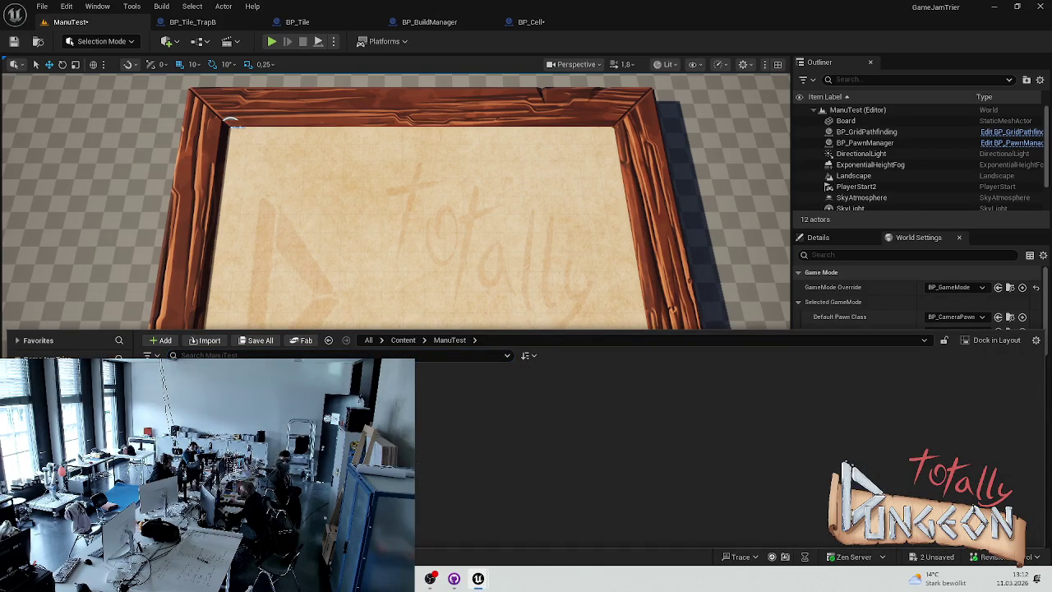
key("alt+Left")
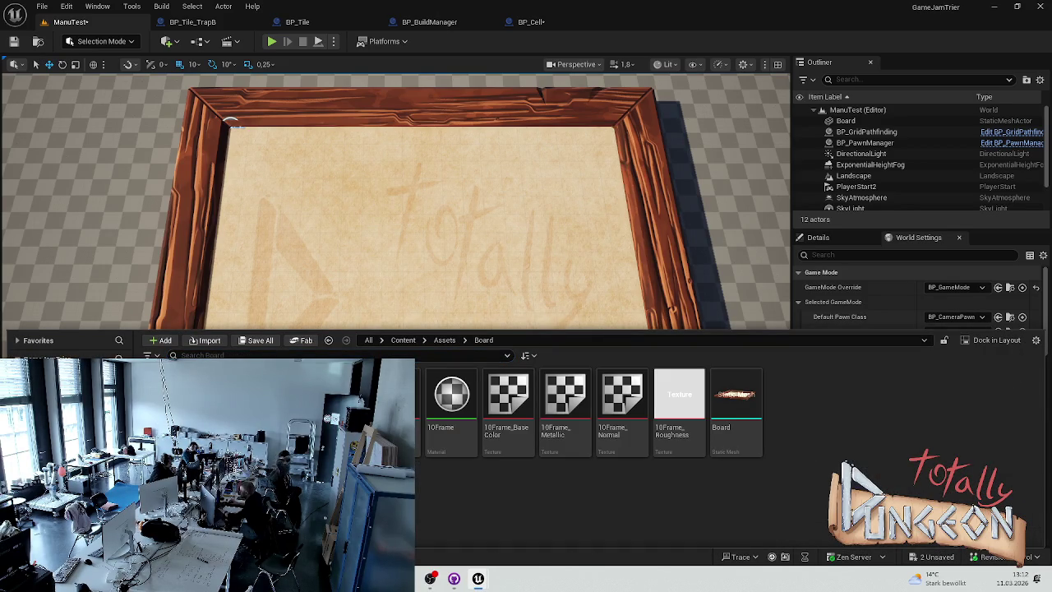
key("alt+Left")
key("alt+Left")
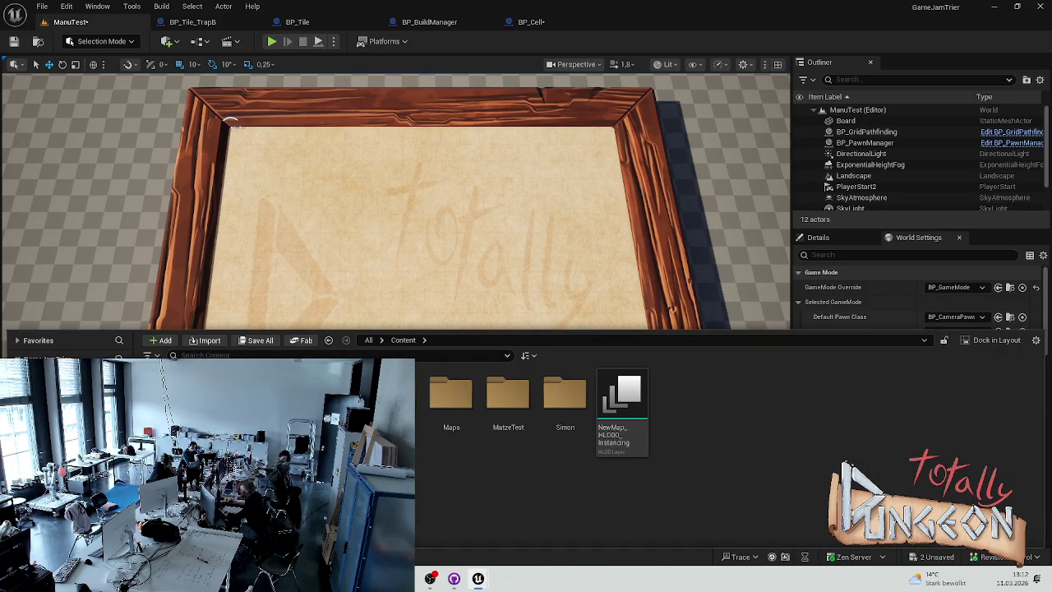
key("alt+Left")
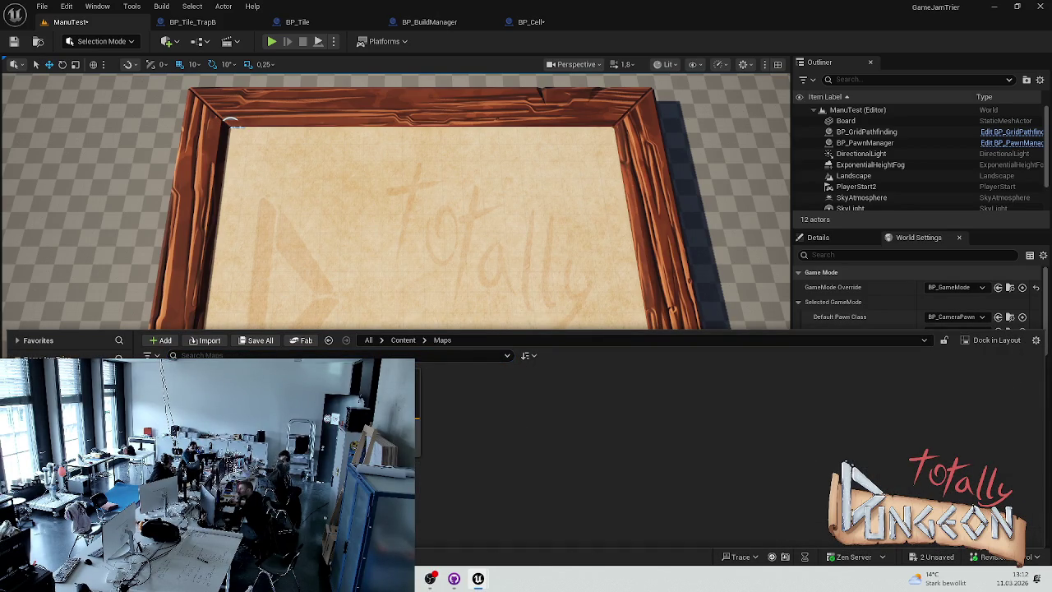
key("ctrl+shift+s")
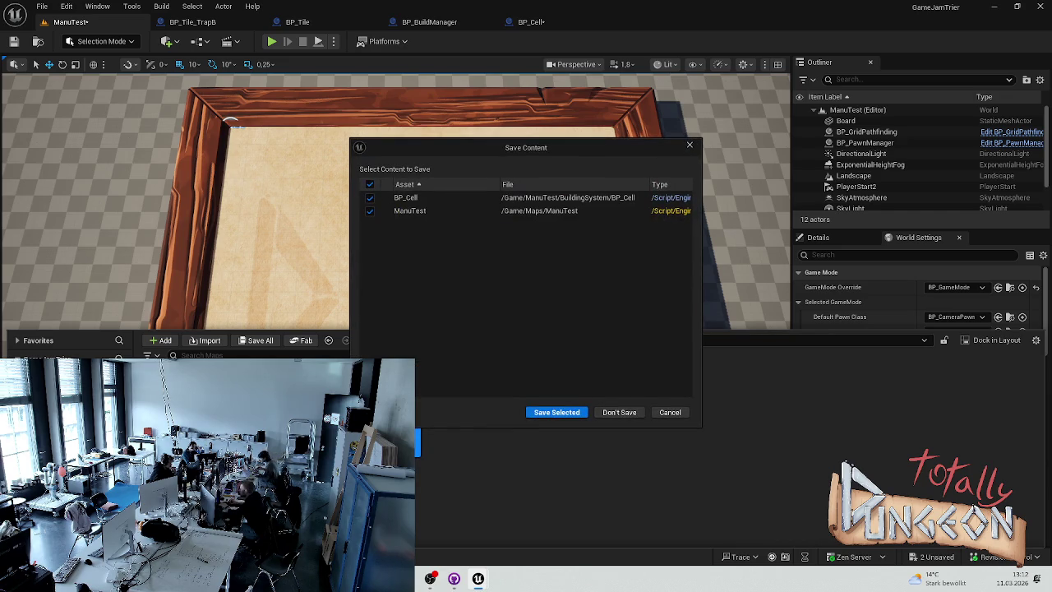
left_click(536, 412)
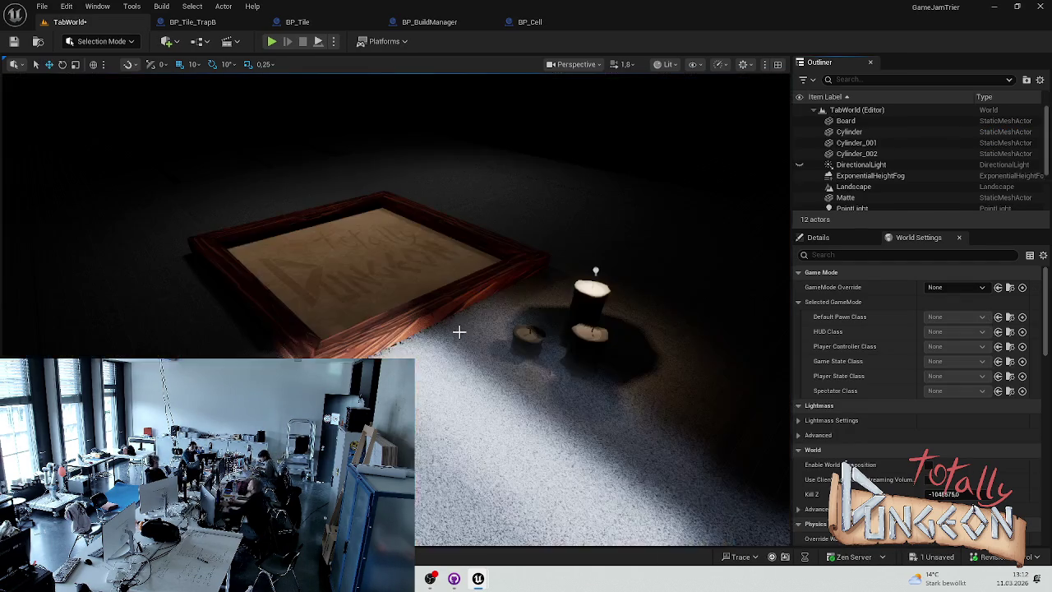
Step: Orbit and zoom around the framed board and three candles in the newly loaded TabWorld level
scroll(470, 359, "down", 3)
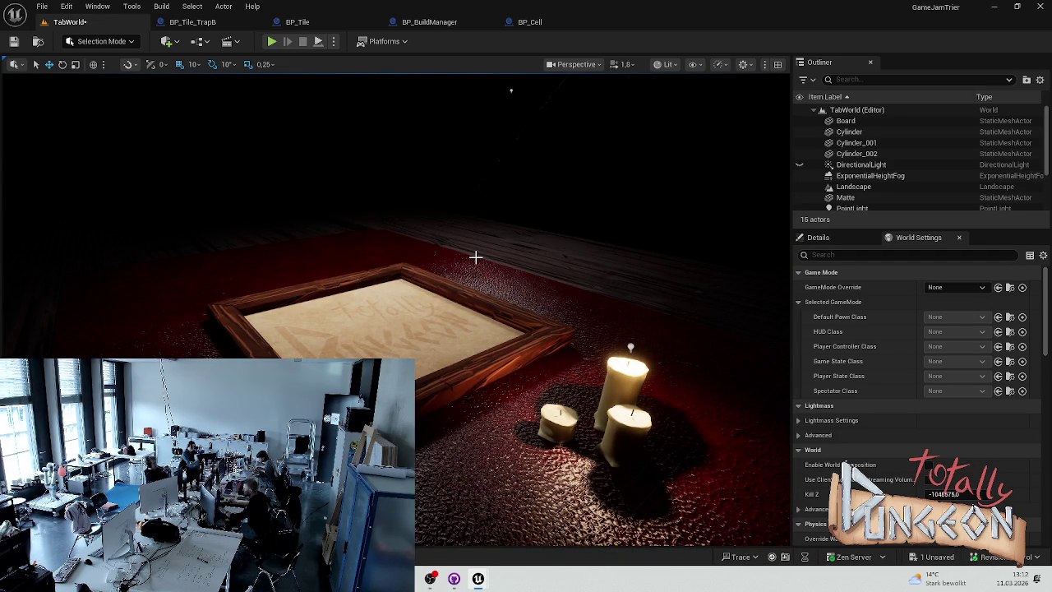
mouse_move(395, 312)
left_mouse_down()
mouse_move(460, 304)
mouse_move(493, 271)
mouse_move(461, 296)
left_mouse_up()
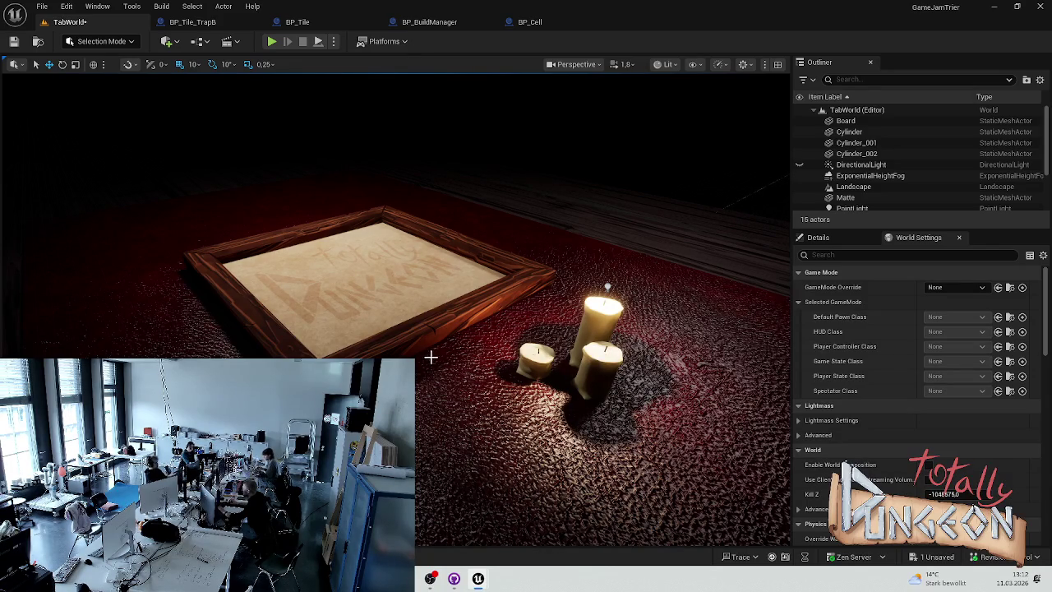
scroll(432, 357, "down", 10)
scroll(432, 358, "up", 10)
scroll(270, 80, "up", 5)
scroll(296, 232, "down", 4)
scroll(293, 91, "up", 2)
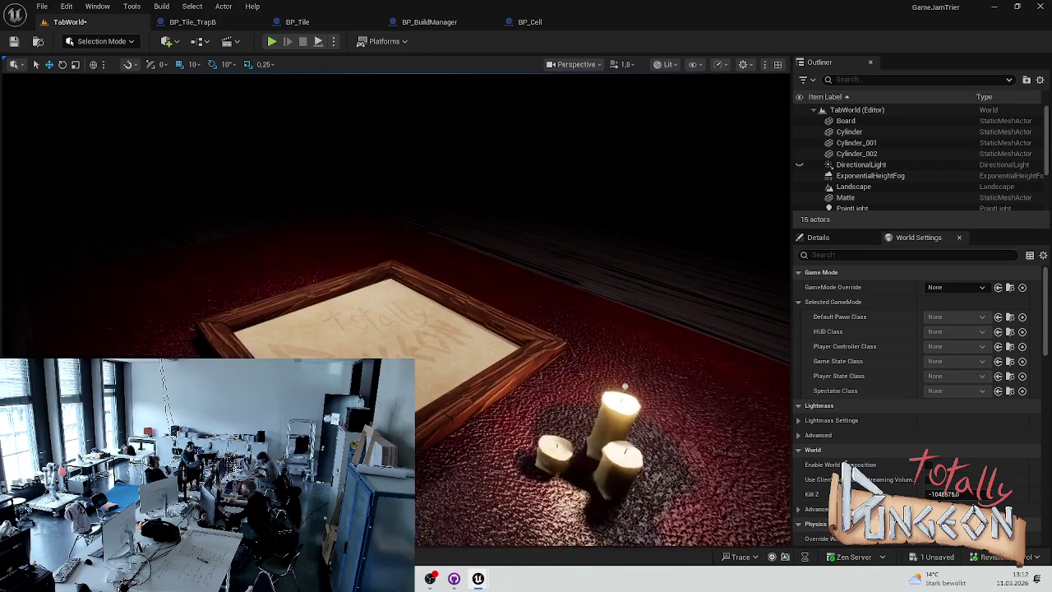
scroll(394, 312, "down", 4)
scroll(395, 312, "up", 4)
scroll(394, 312, "down", 3)
scroll(394, 312, "up", 4)
scroll(395, 312, "down", 3)
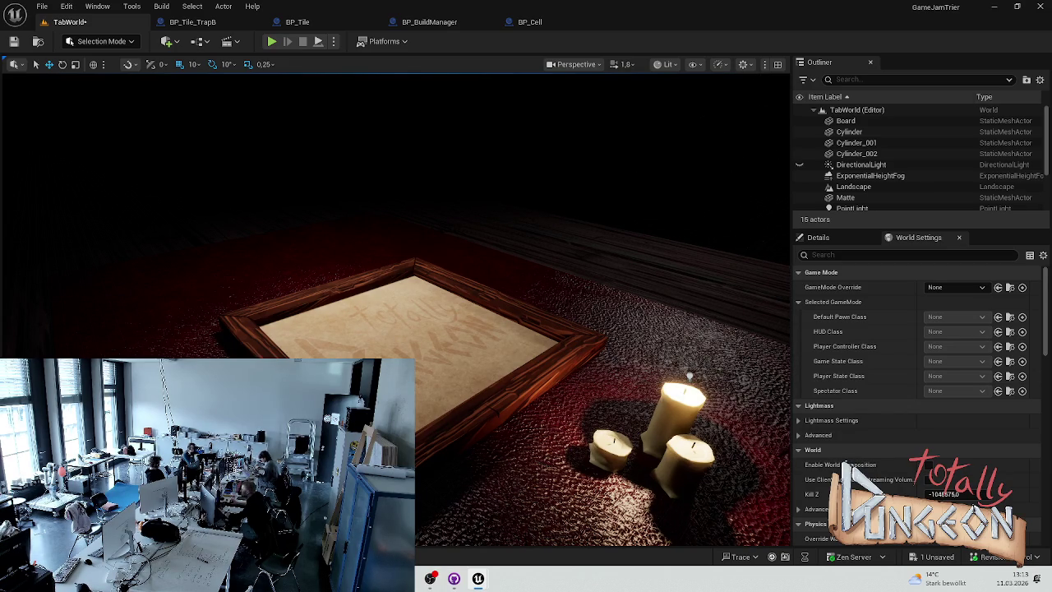
Step: Delete two actors from TabWorld so the scene darkens, then open the BP_Tile_TrapB blueprint
key("Delete")
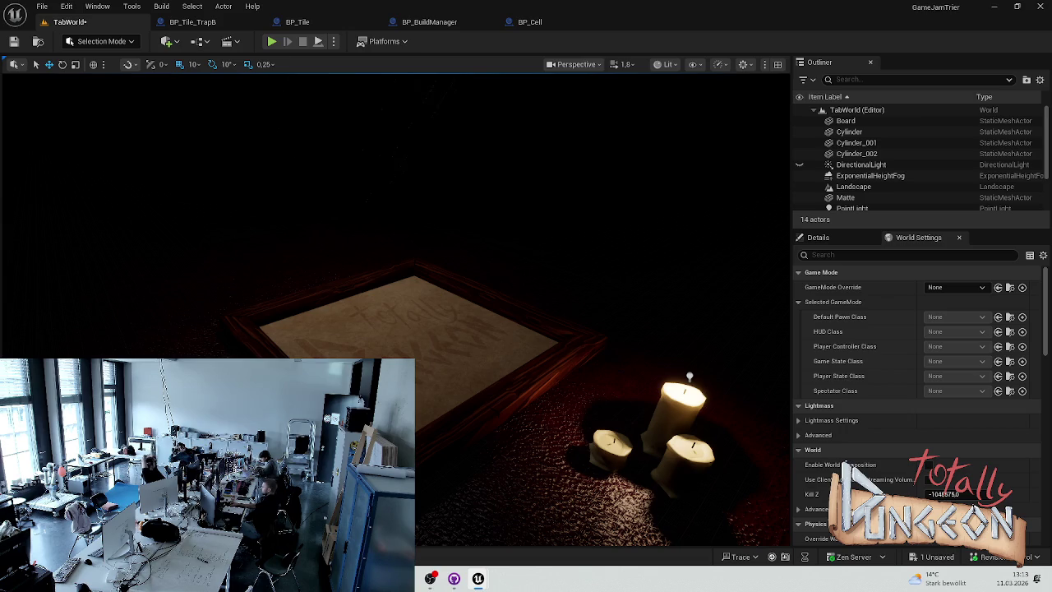
key("Delete")
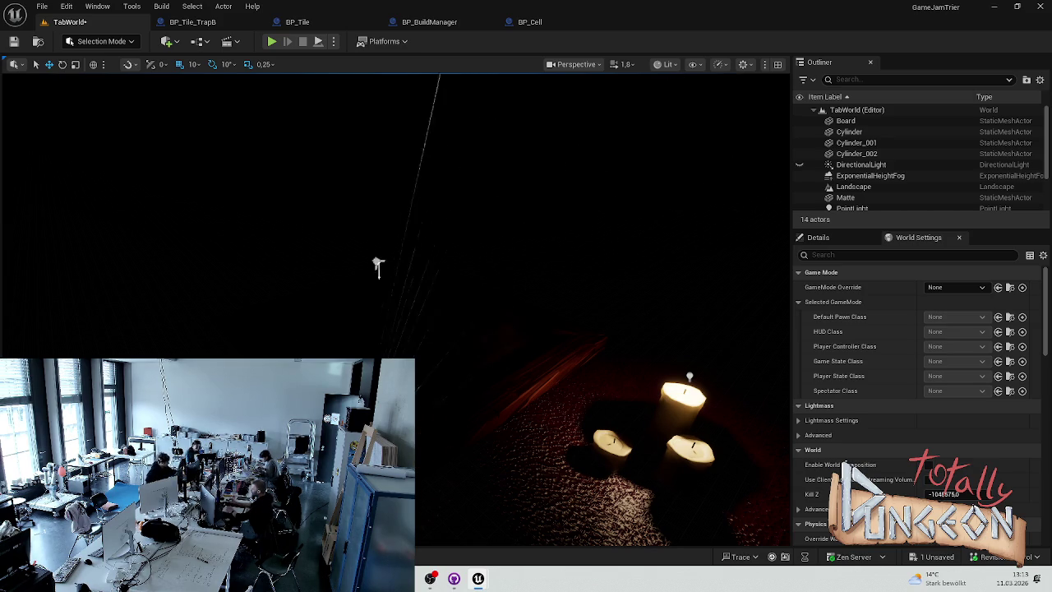
mouse_move(375, 115)
left_mouse_down()
mouse_move(262, 200)
mouse_move(369, 107)
mouse_move(333, 172)
mouse_move(160, 87)
mouse_move(178, 115)
left_mouse_up()
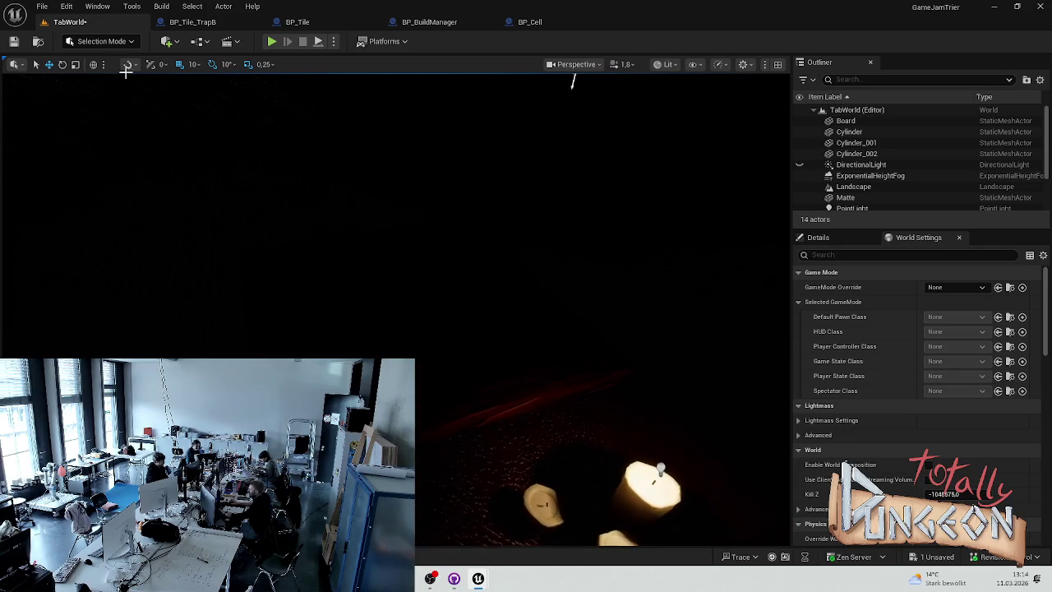
left_click(192, 22)
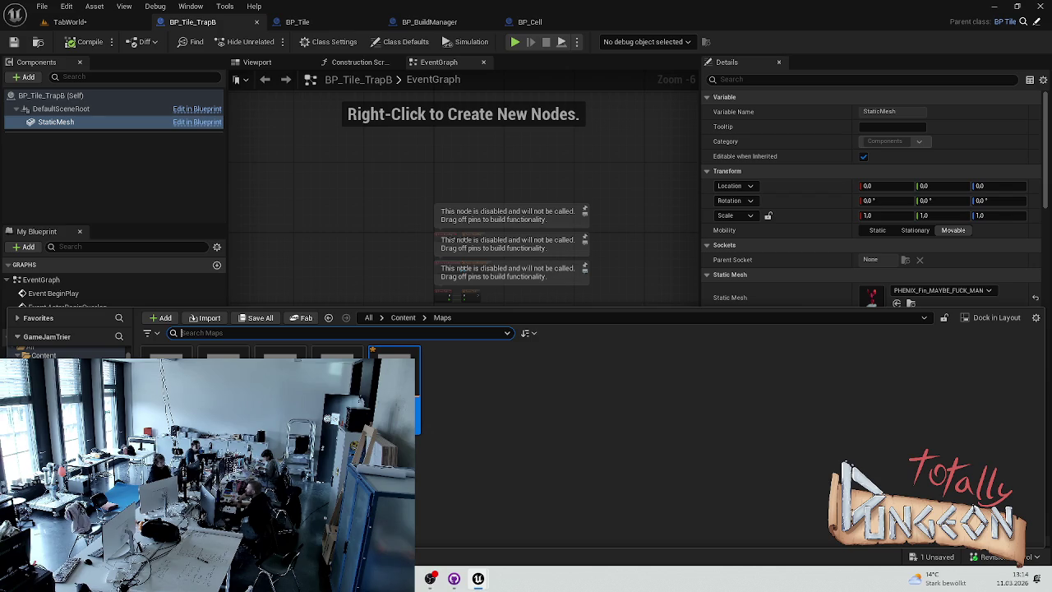
Step: Close BP_Tile_TrapB, browse the Content Drawer from the top level, and save TabWorld
left_click(256, 21)
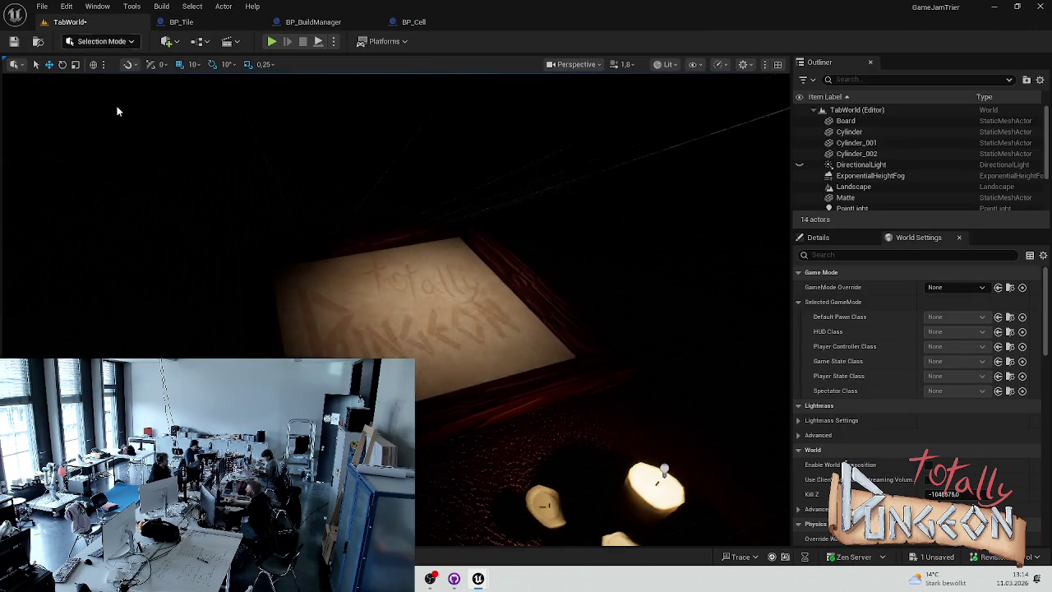
key("ctrl+space")
left_click(370, 340)
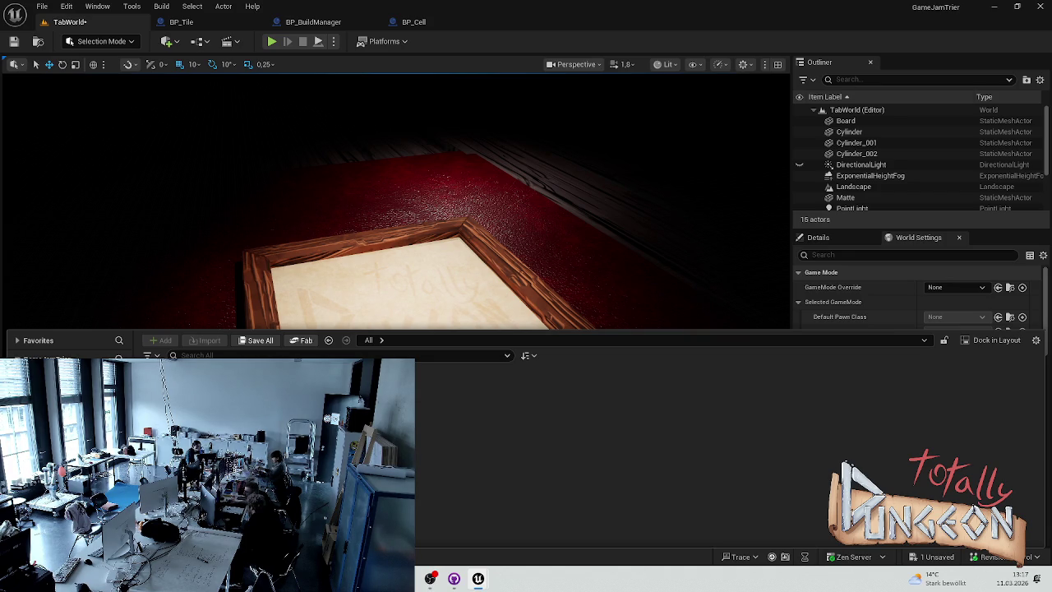
key("ctrl+s")
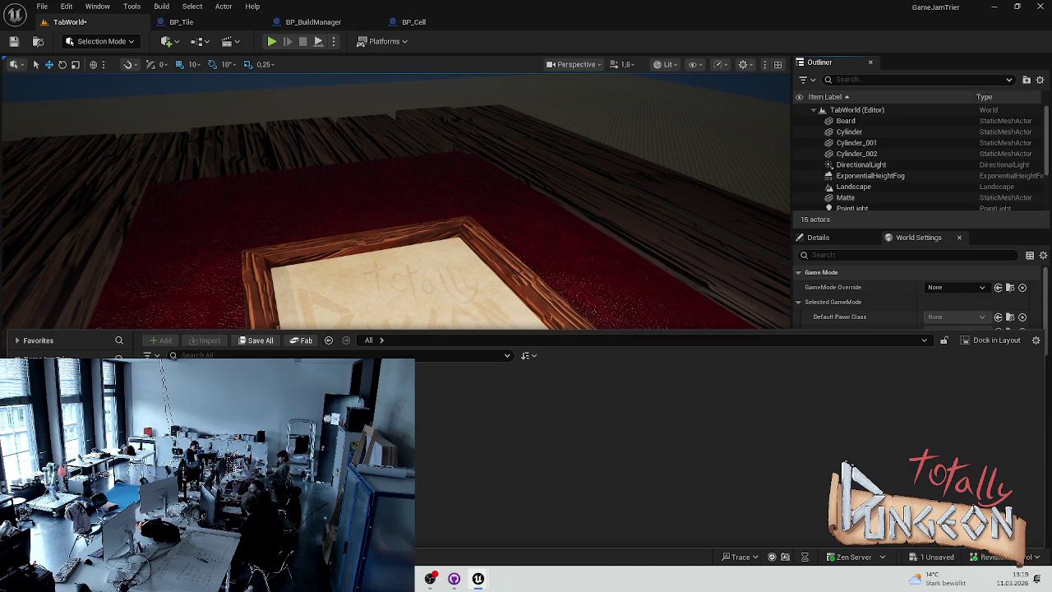
Step: Toggle the Matte felt's visibility off and on three times to compare, leaving it visible
left_click(799, 197)
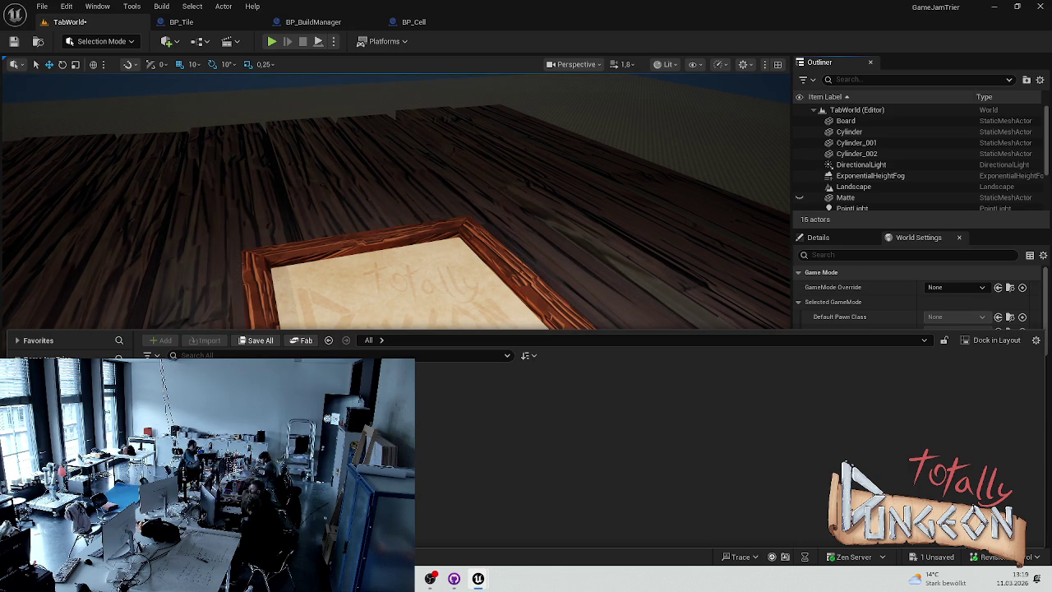
left_click(799, 197)
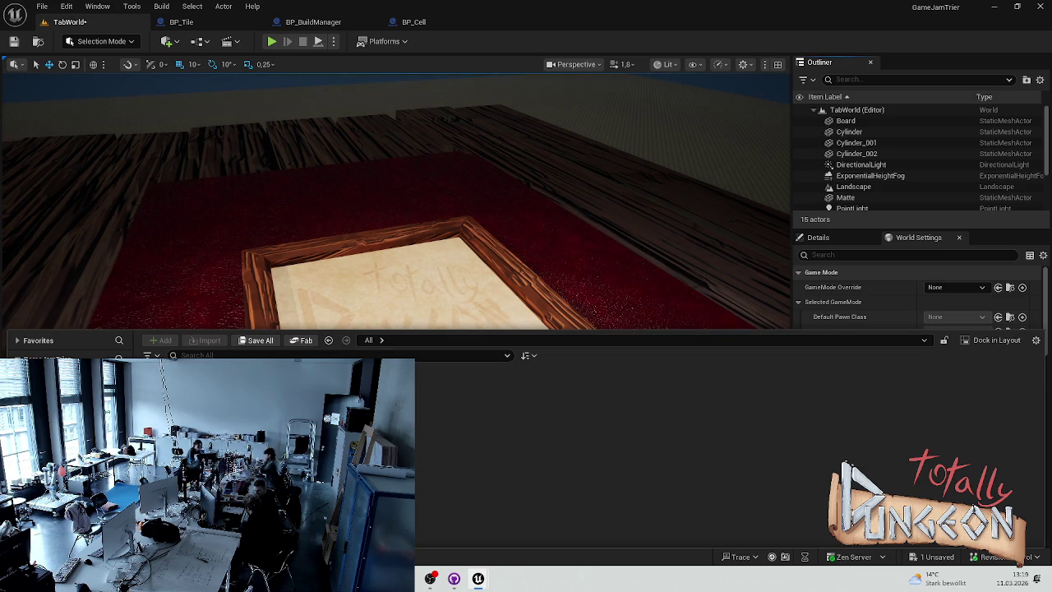
left_click(799, 197)
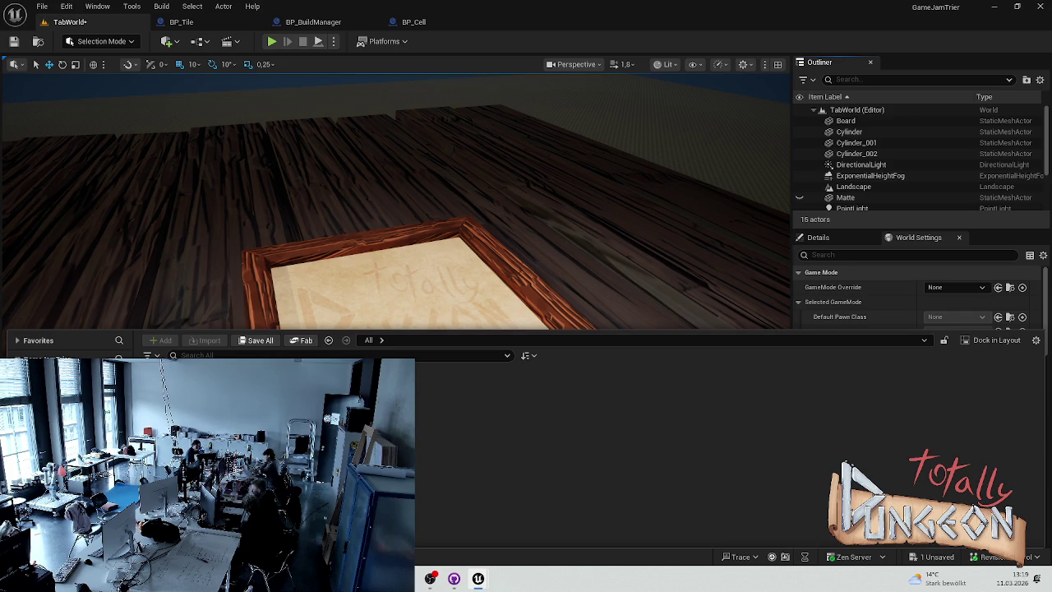
left_click(799, 197)
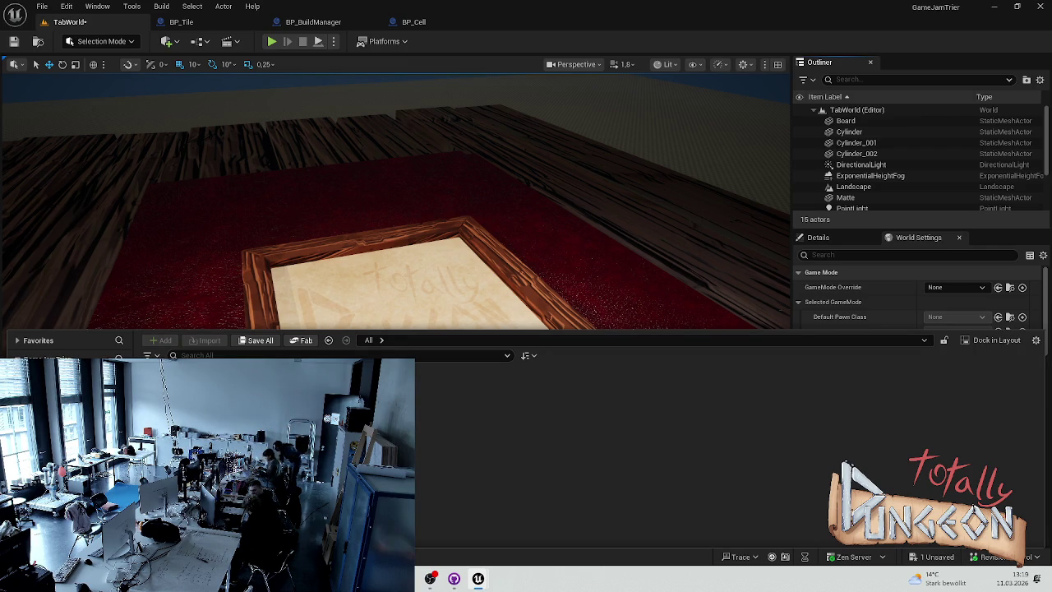
left_click(799, 198)
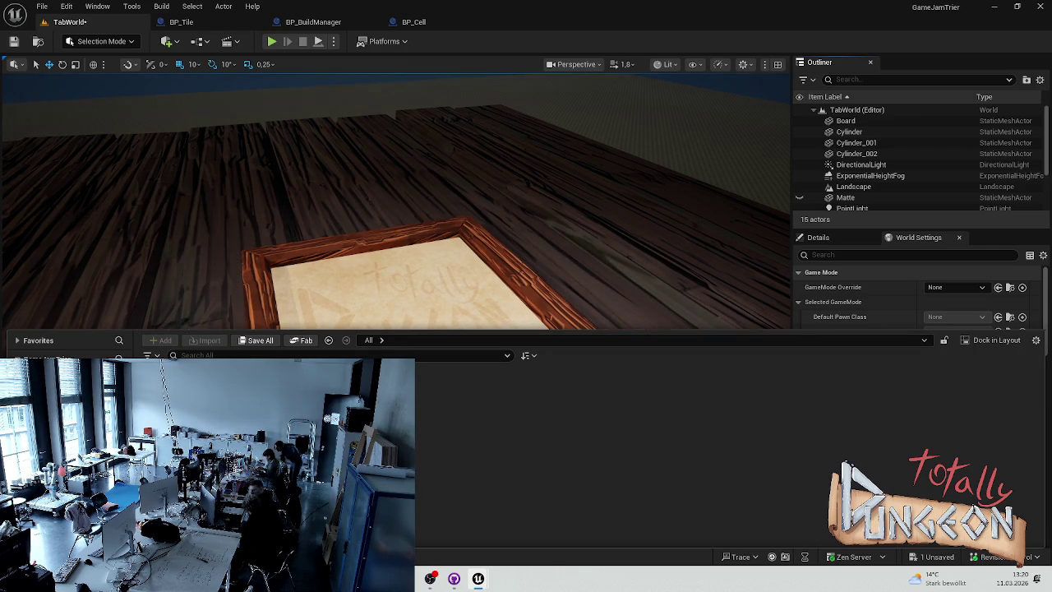
left_click(799, 197)
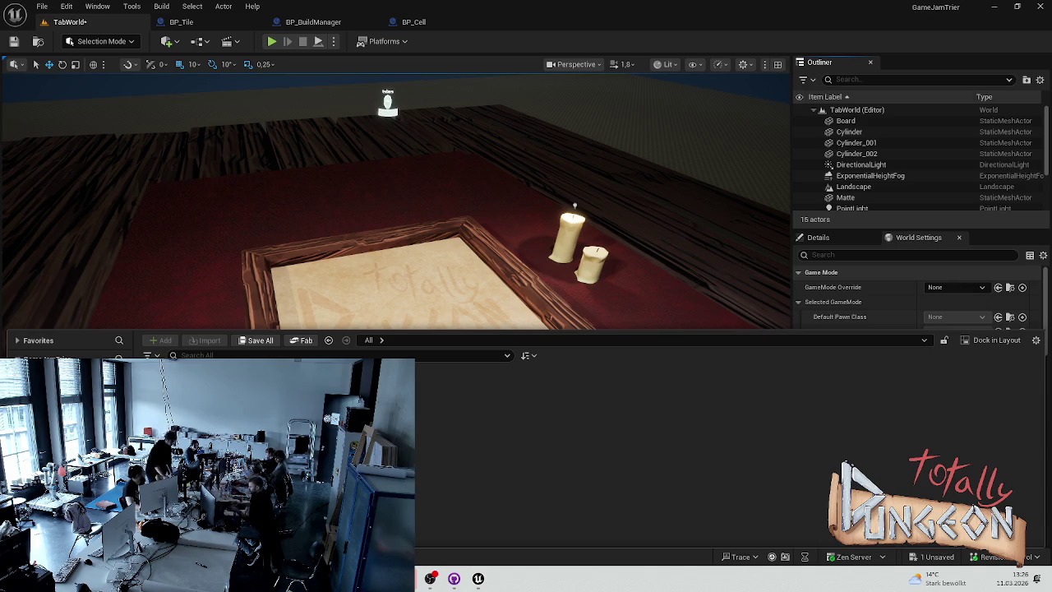
Step: Pull the viewport back to frame the whole game table with board and candles
mouse_move(492, 278)
left_mouse_down()
mouse_move(493, 316)
mouse_move(493, 230)
mouse_move(492, 309)
mouse_move(554, 308)
left_mouse_up()
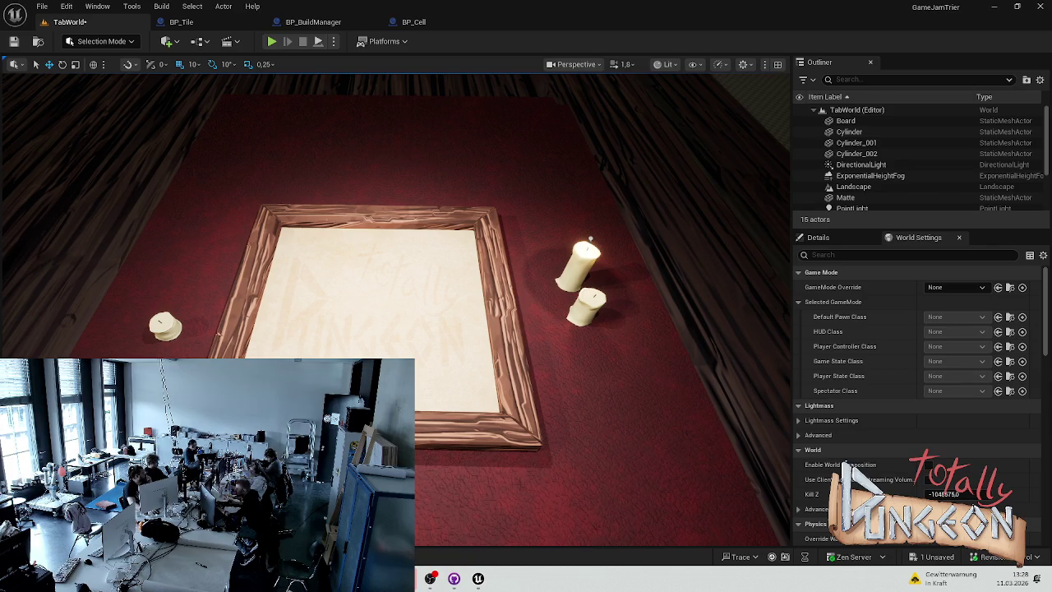
Step: Save the TabWorld level
key("ctrl+s")
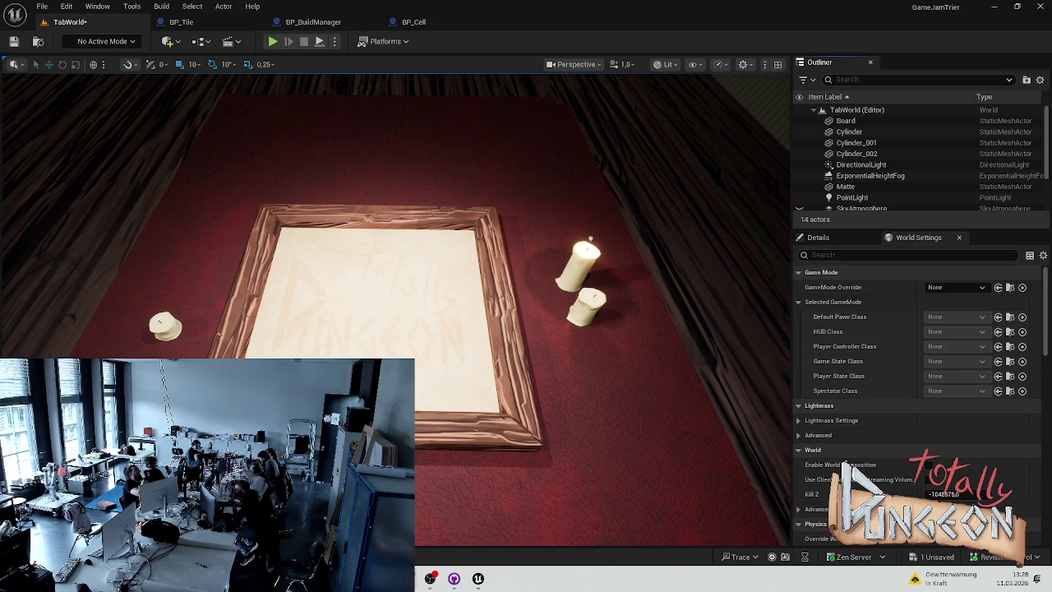
Step: Open the Content Drawer on the Assets folder and bring up its create-content menu
key("ctrl+space")
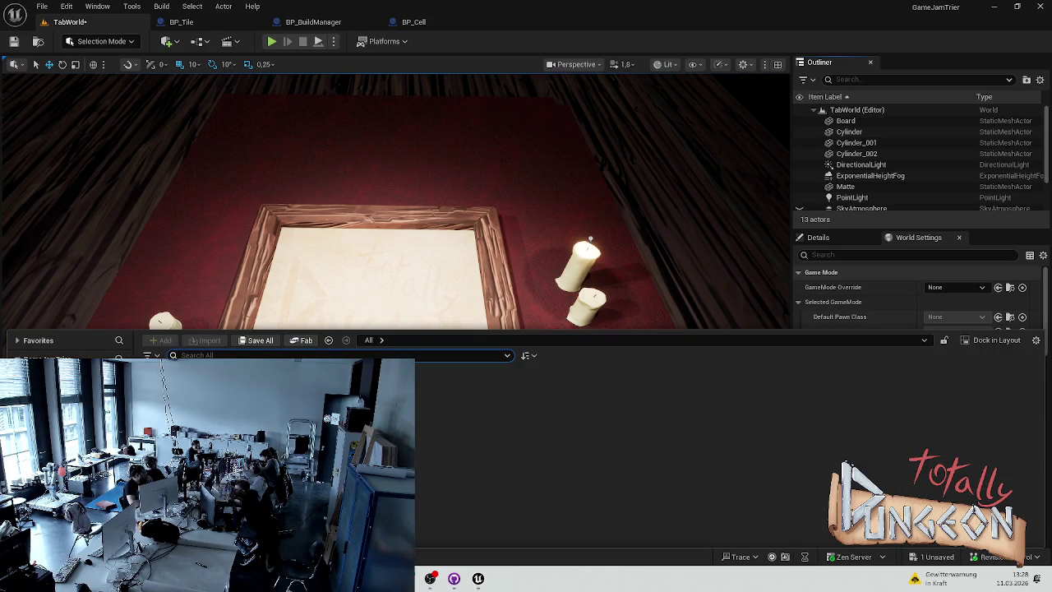
right_click(686, 411)
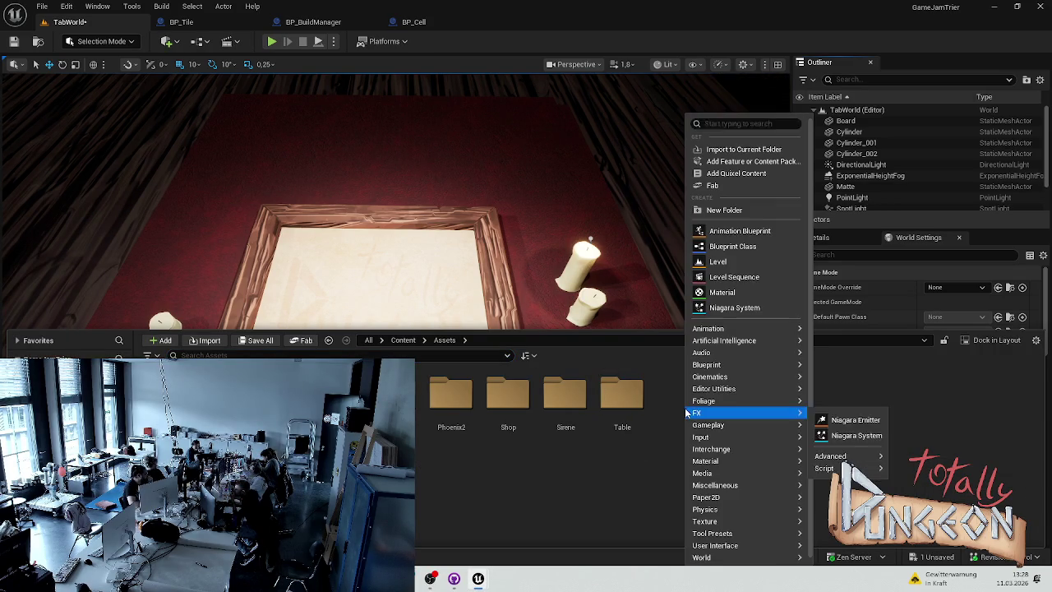
Step: Create a DoorNotFinal folder in Assets and open it
left_click(705, 212)
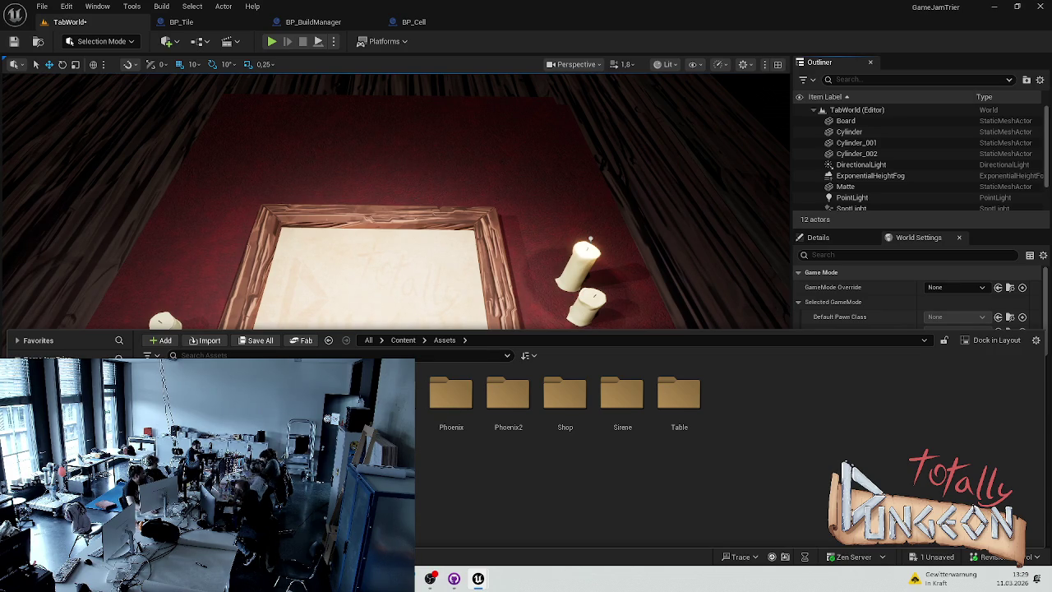
left_click(66, 394)
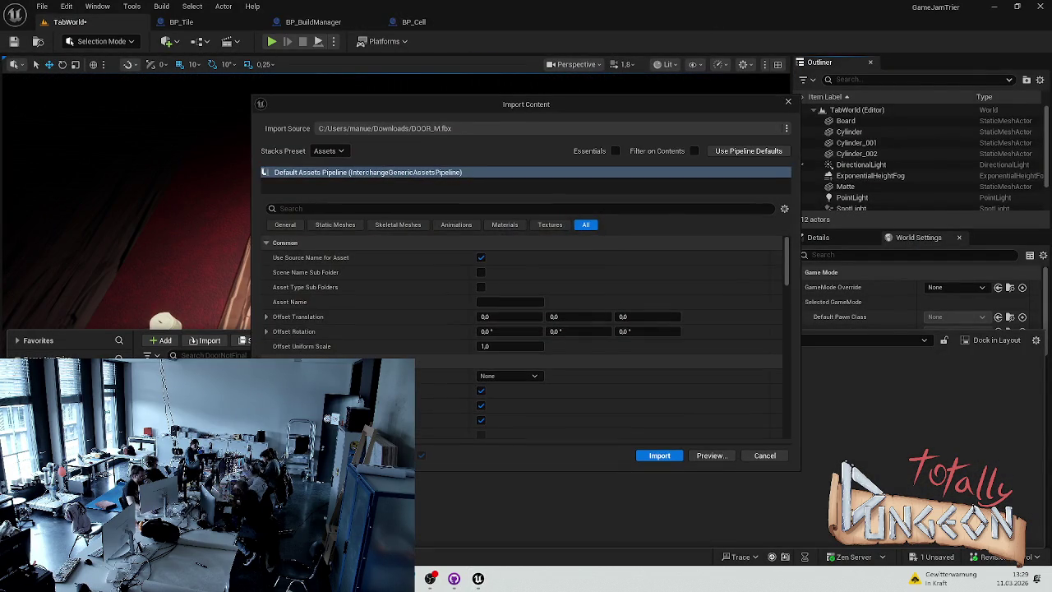
Step: Import DOOR_M.fbx into DoorNotFinal, save the new assets, and browse to ManuTest > BuildingSystem
left_click(673, 455)
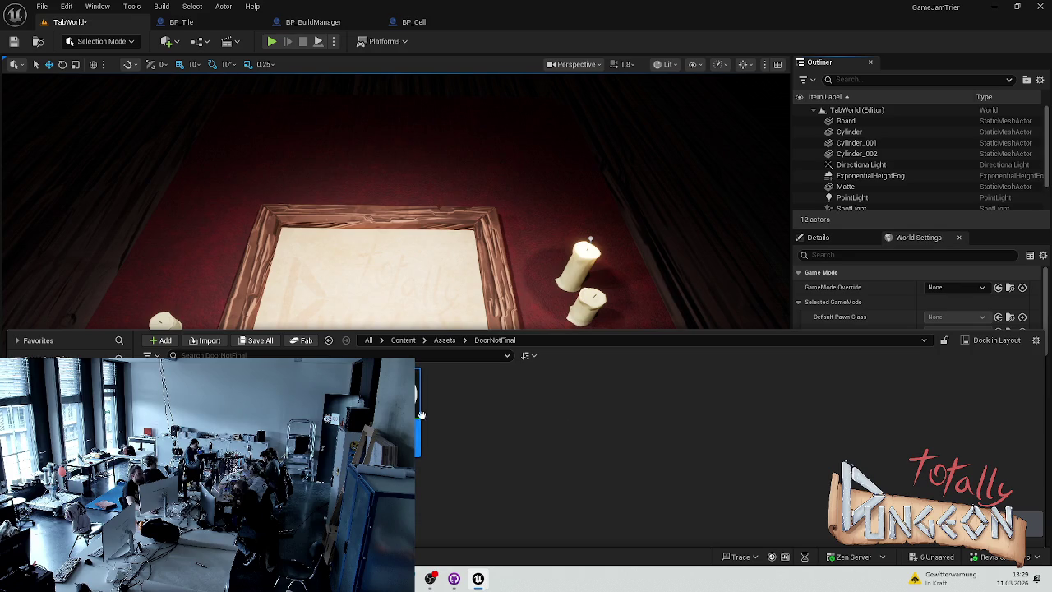
key("ctrl+s")
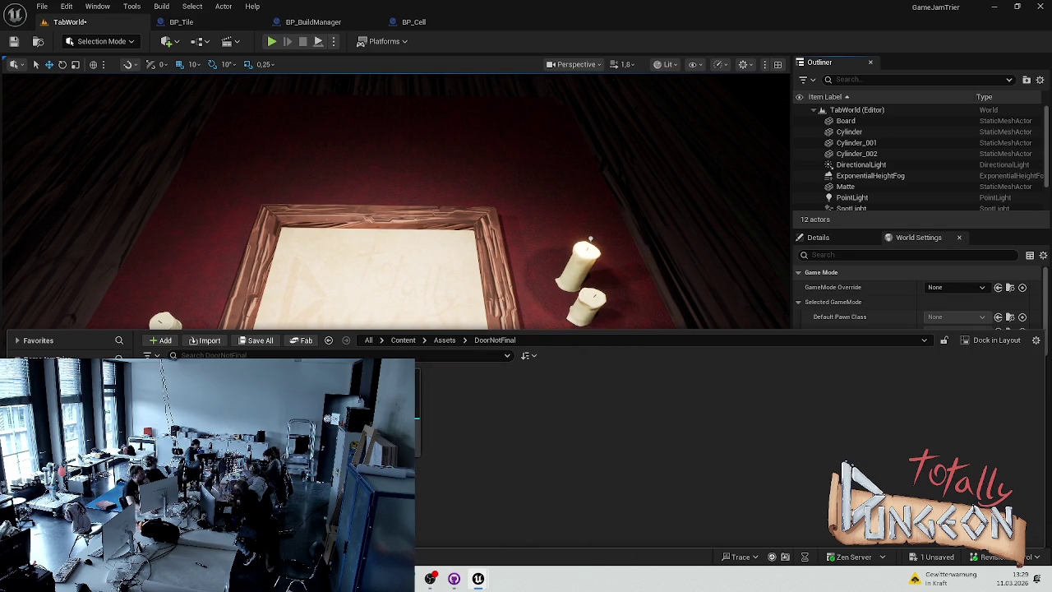
key("alt+Left")
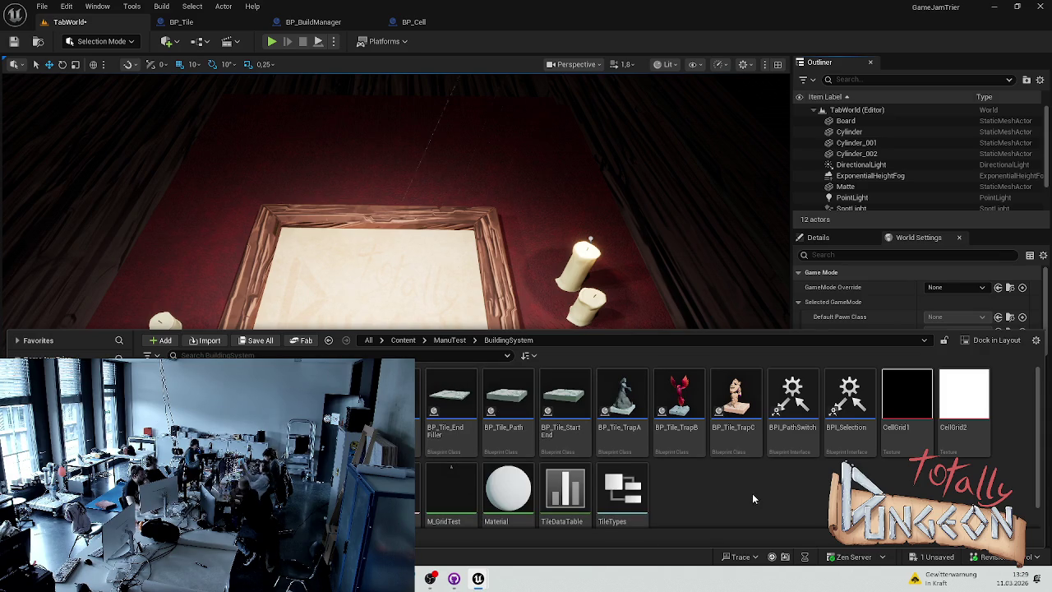
scroll(664, 474, "down", 1)
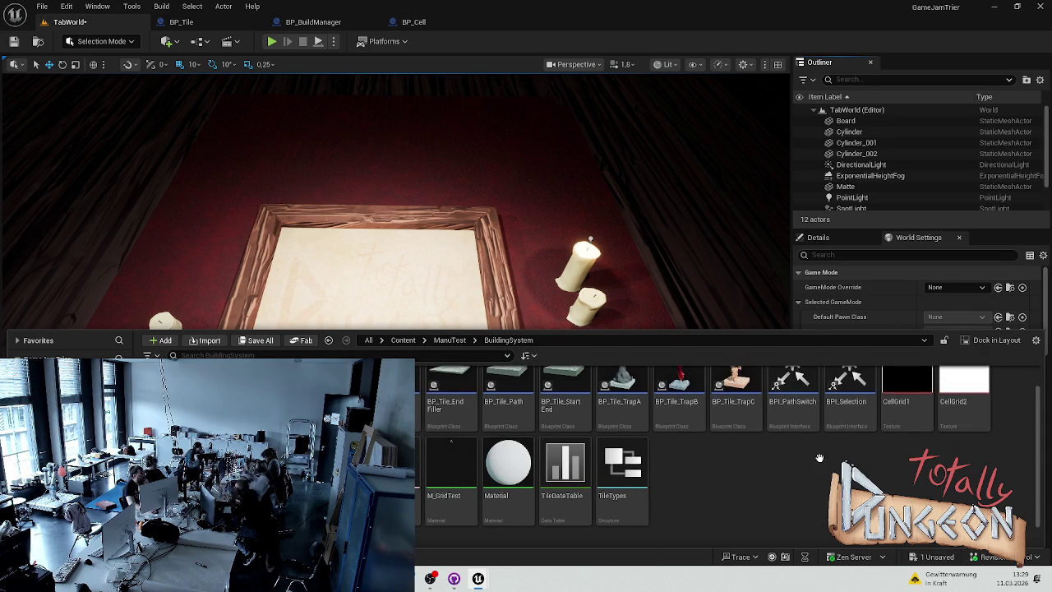
Step: Open BP_Tile_End from the Content Drawer and pan its Event Graph to the disabled default events
key("ctrl+Tab")
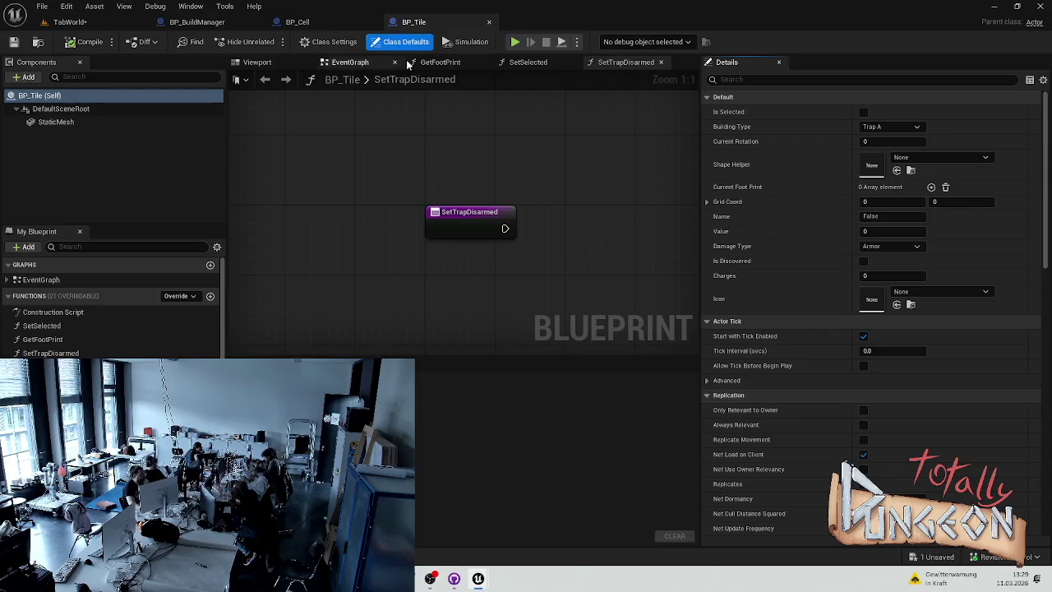
key("ctrl+space")
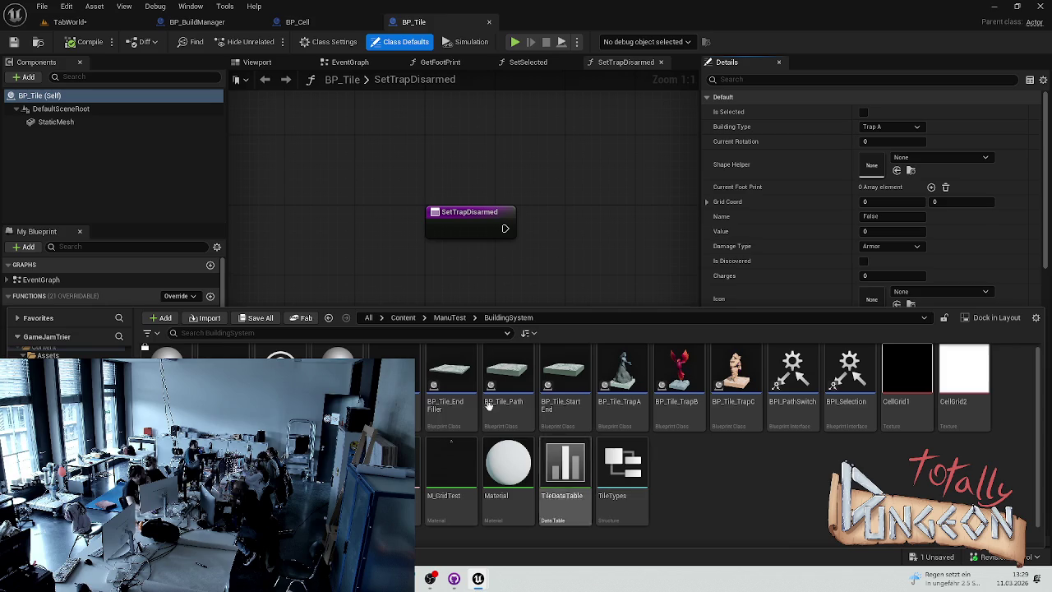
double_click(582, 348)
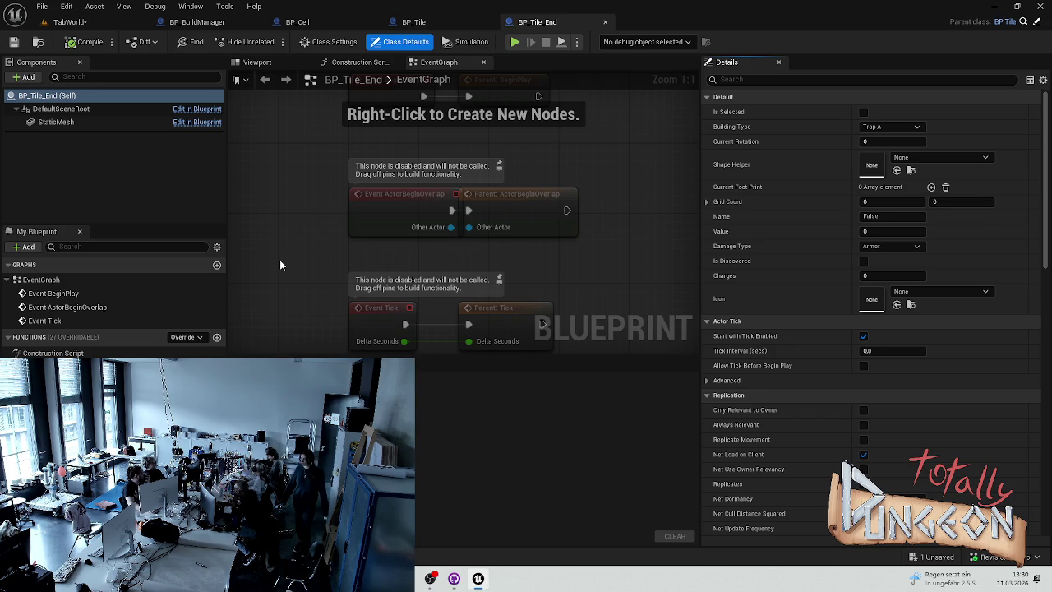
mouse_move(279, 260)
left_mouse_down()
mouse_move(266, 169)
mouse_move(238, 199)
left_mouse_up()
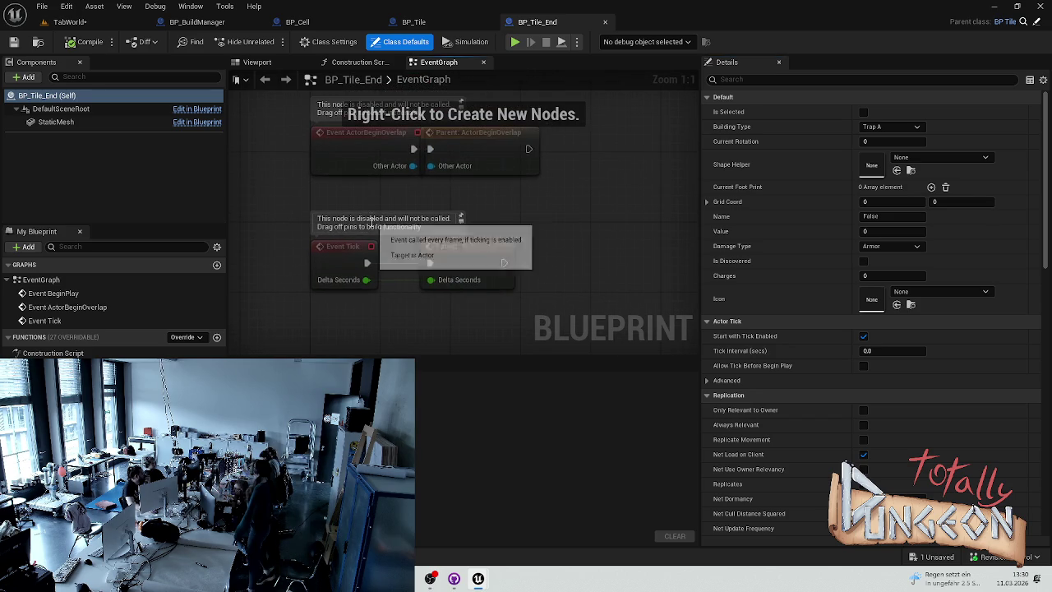
Step: In the Viewport, set the StaticMesh component's mesh to DOOR_M
key("ctrl+space")
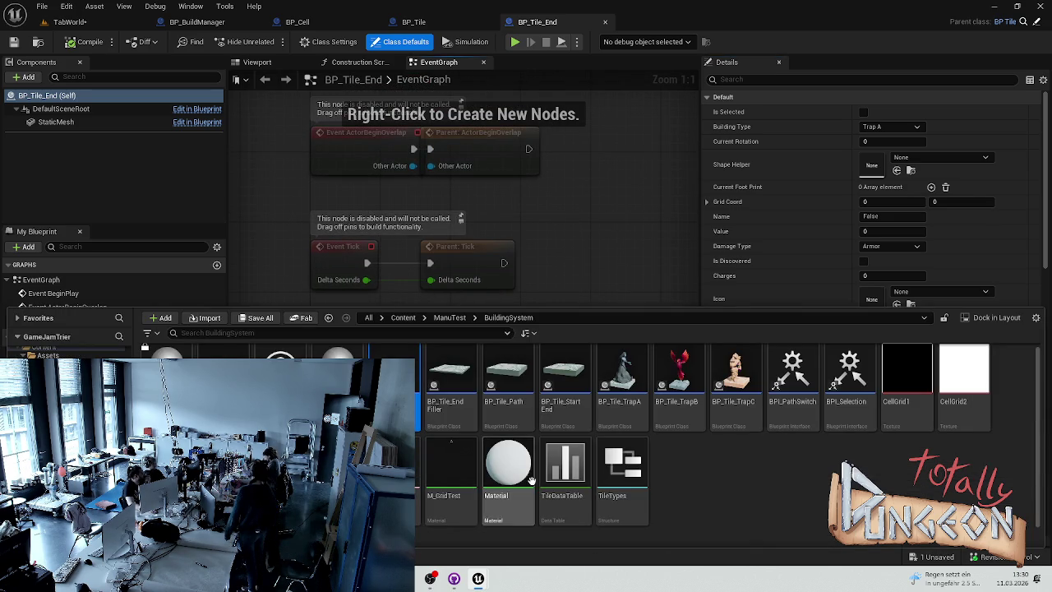
key("ctrl+space")
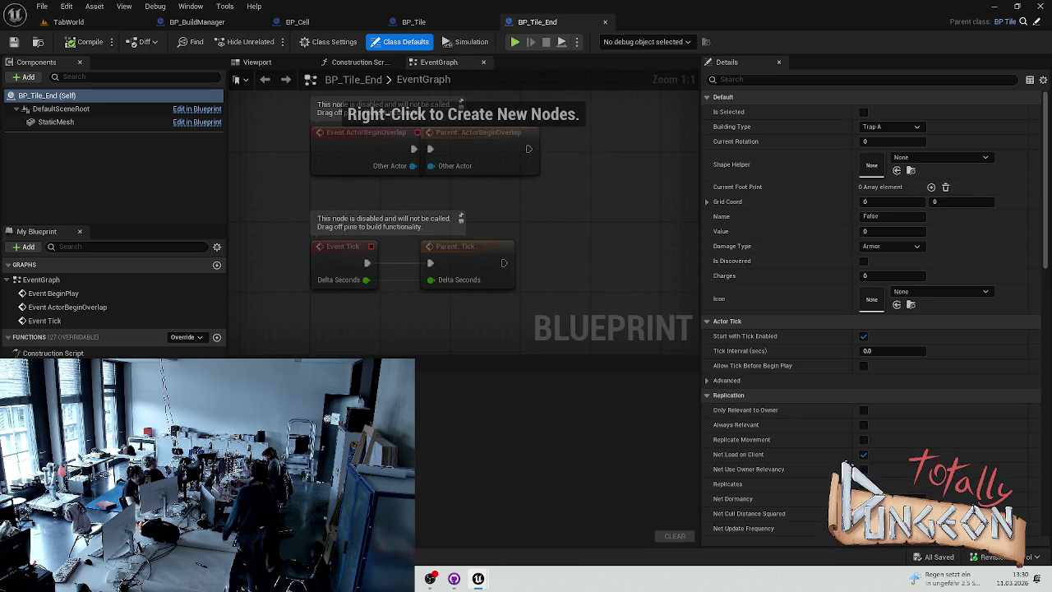
left_click(256, 61)
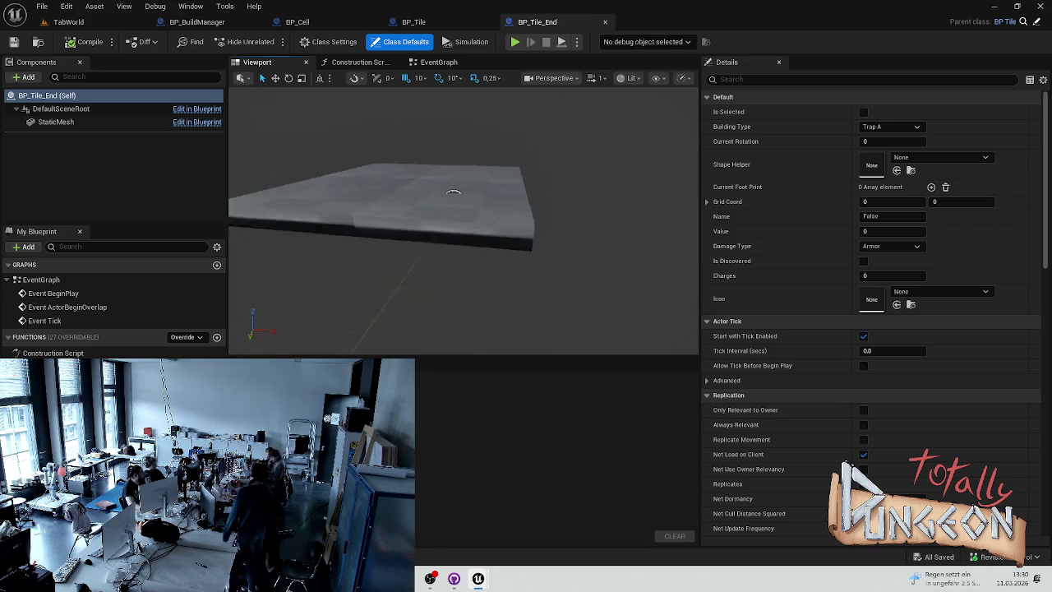
left_click(449, 265)
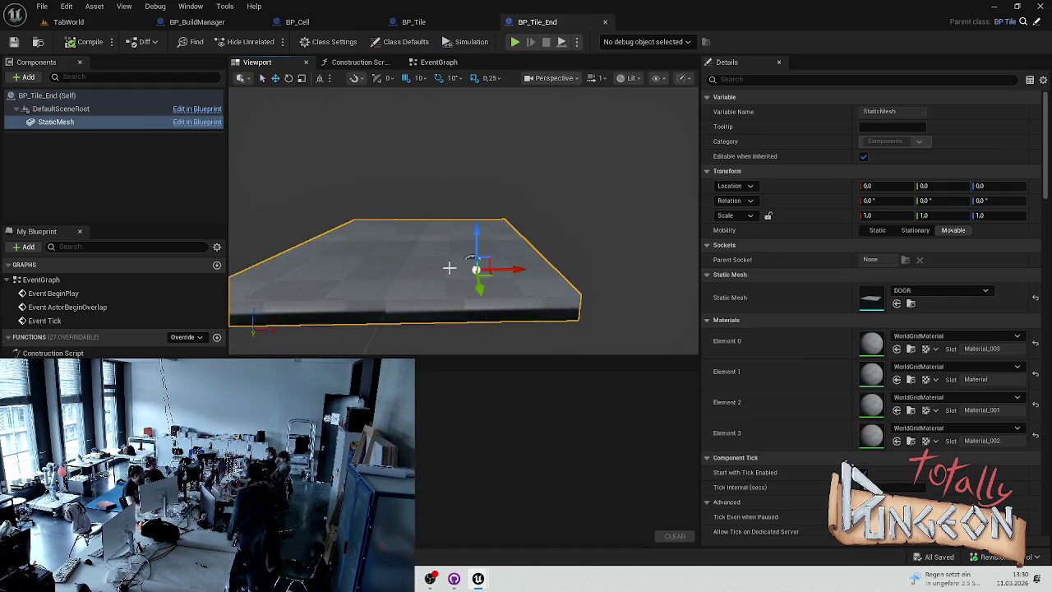
left_click(945, 291)
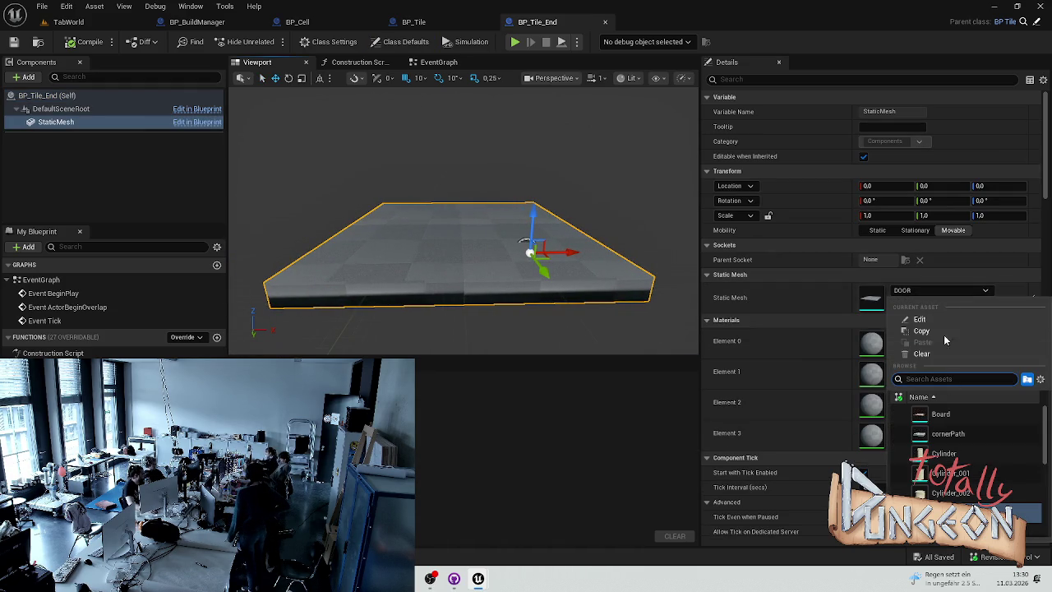
scroll(971, 421, "down", 2)
left_click(971, 421)
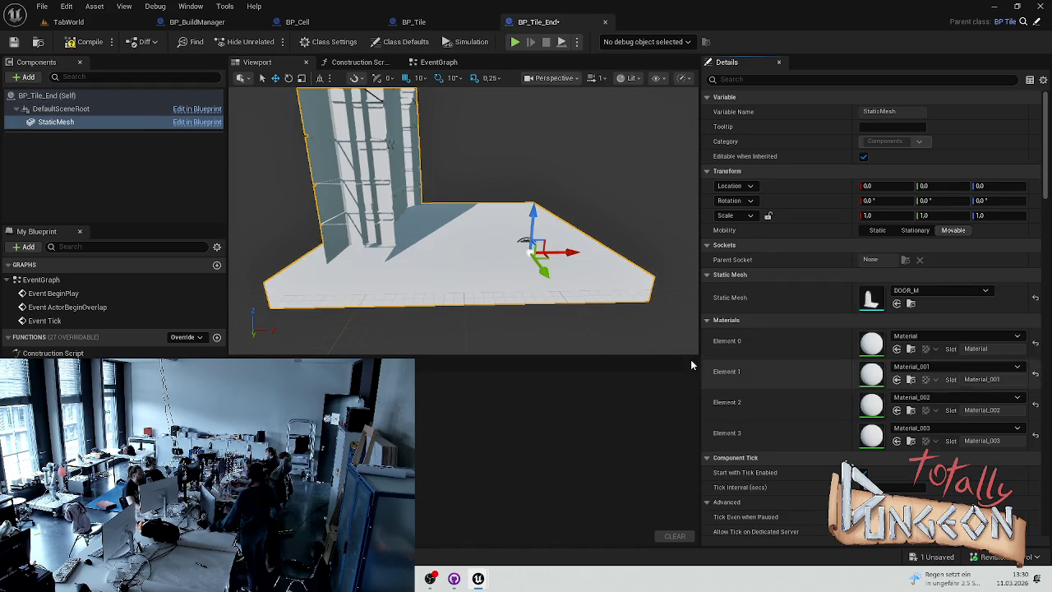
Step: Frame the door mesh and save the BP_Tile_End blueprint
key("f")
key("ctrl+s")
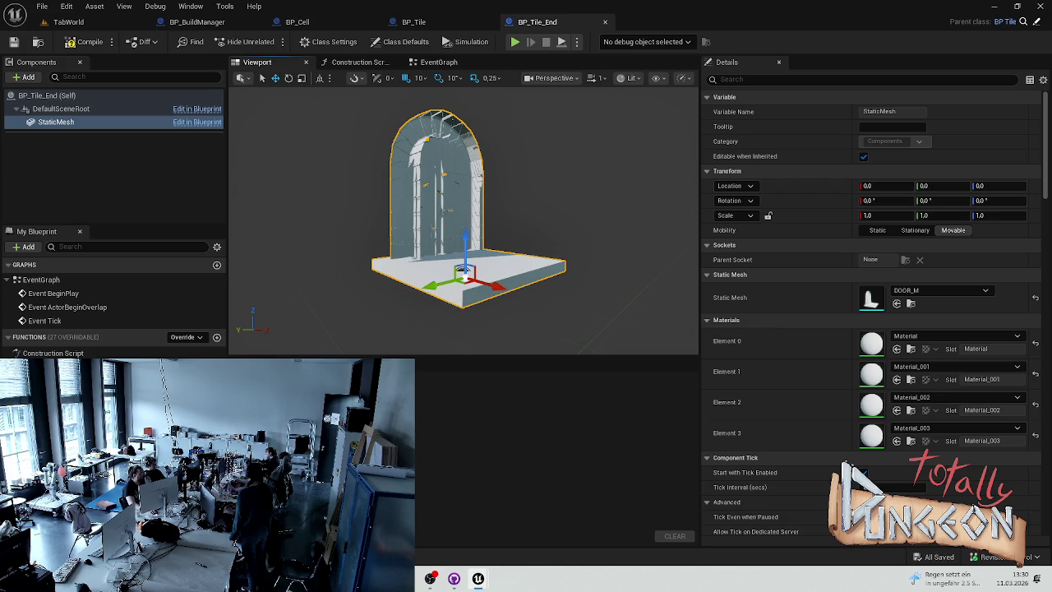
left_click(413, 21)
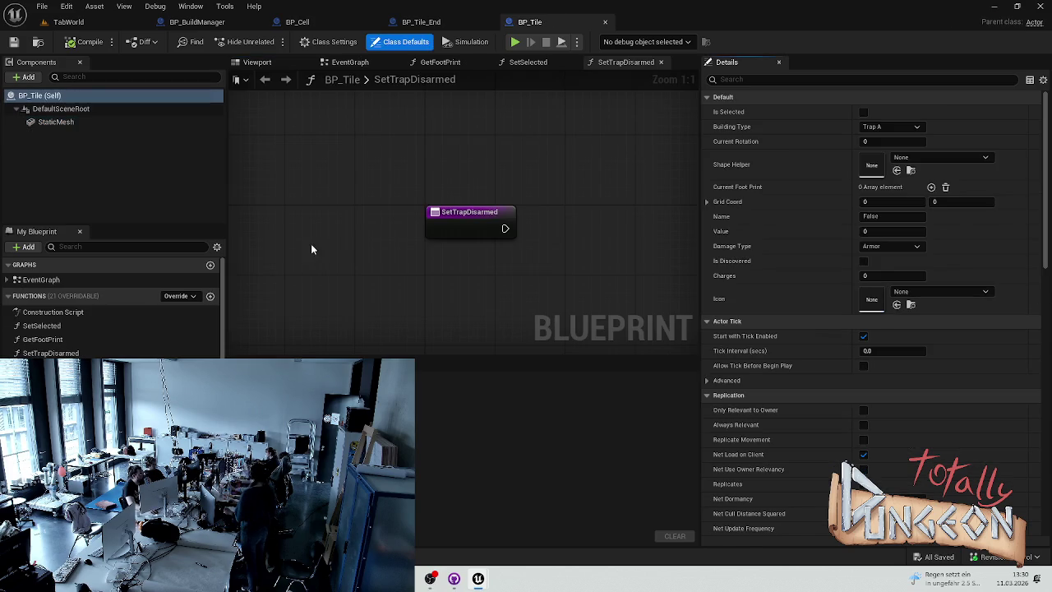
Step: Return to BP_Tile_End and orbit its viewport to inspect the door mesh
left_click(256, 62)
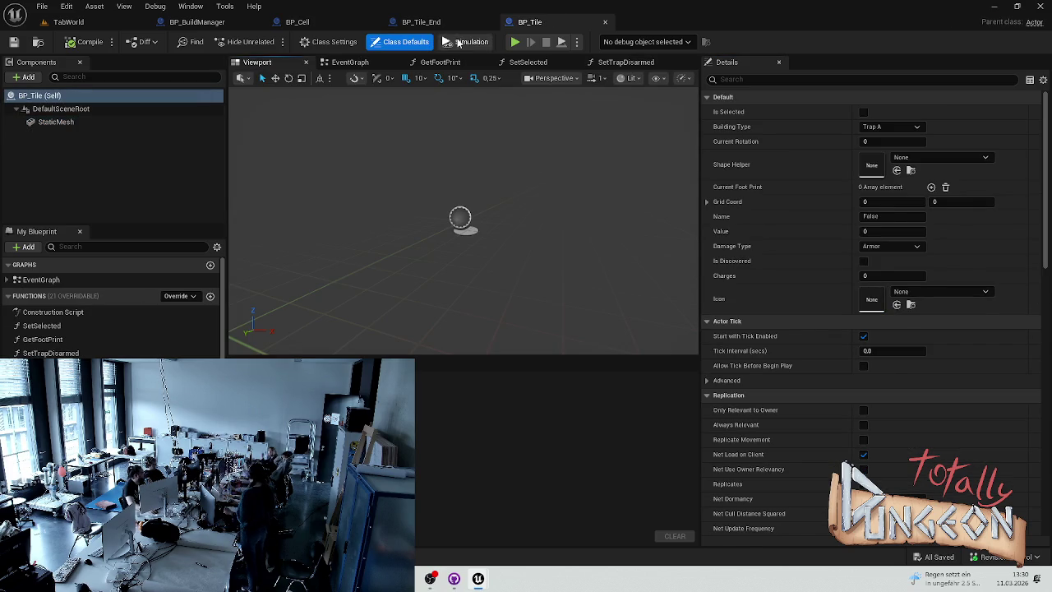
left_click(415, 22)
mouse_move(460, 214)
left_mouse_down()
mouse_move(485, 206)
mouse_move(493, 123)
mouse_move(526, 140)
mouse_move(493, 164)
mouse_move(526, 181)
mouse_move(509, 206)
mouse_move(481, 209)
left_mouse_up()
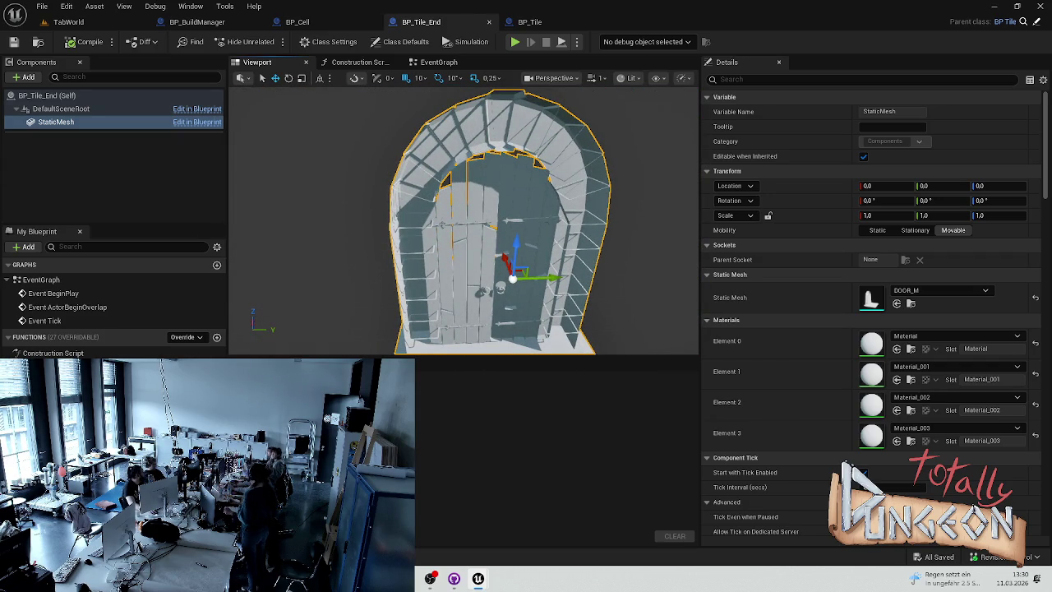
key("ctrl+space")
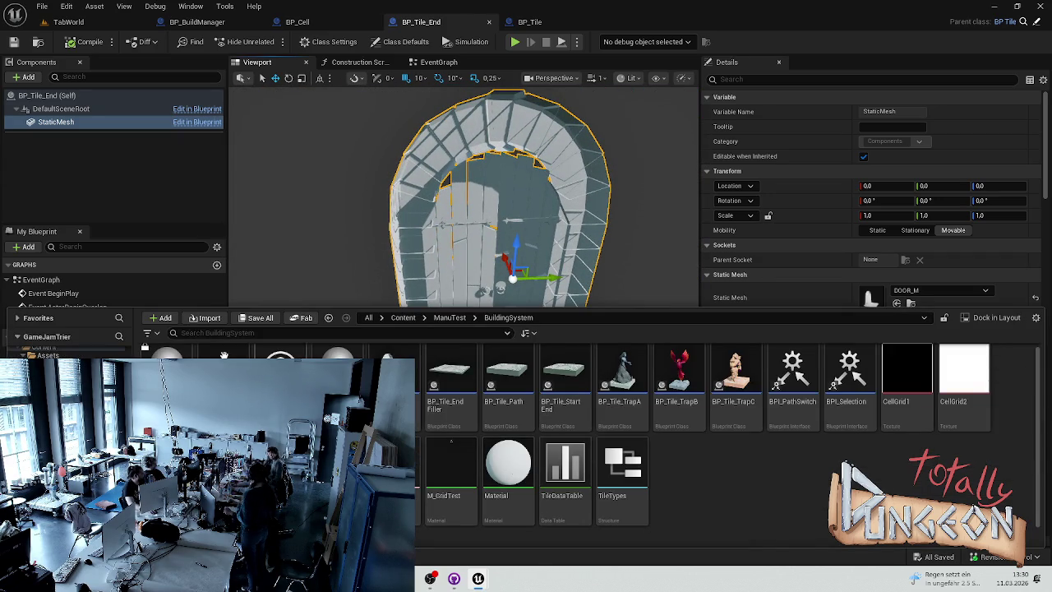
right_click(160, 370)
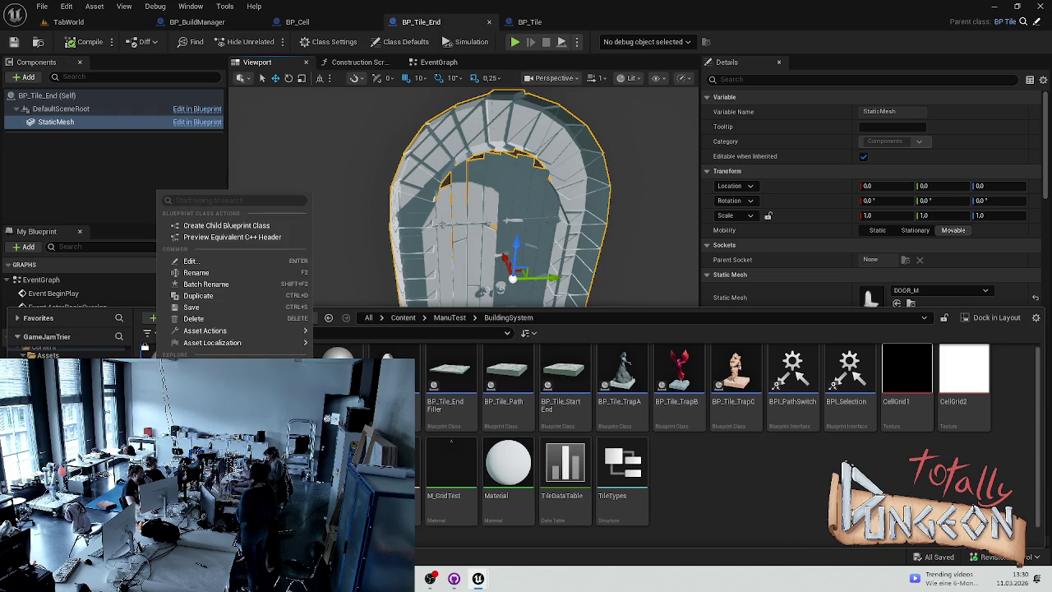
key("Escape")
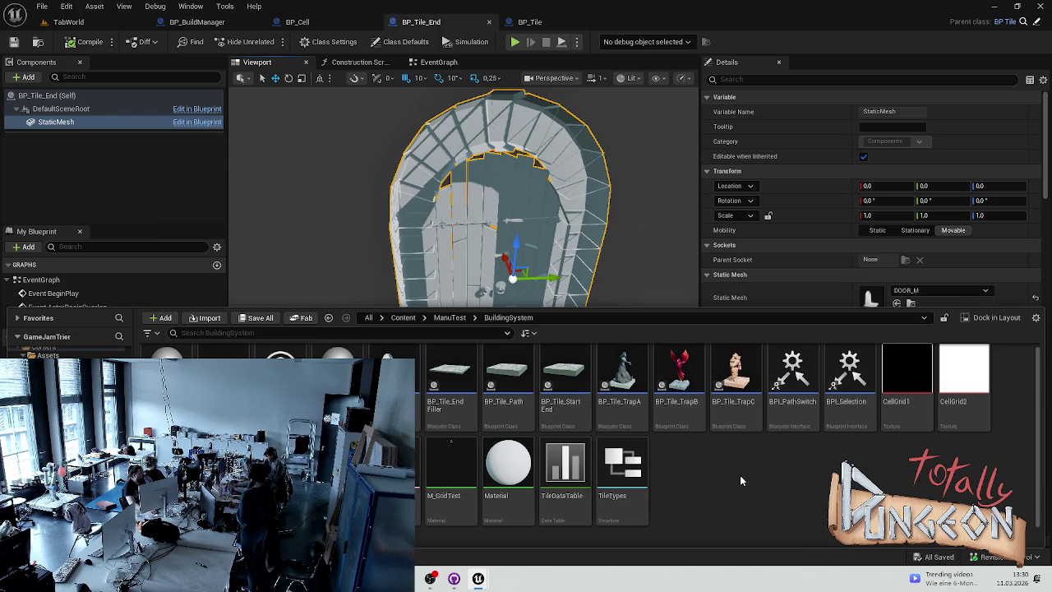
Step: Close the BP_BuildManager, BP_Cell and BP_Tile blueprint editors
left_click(257, 22)
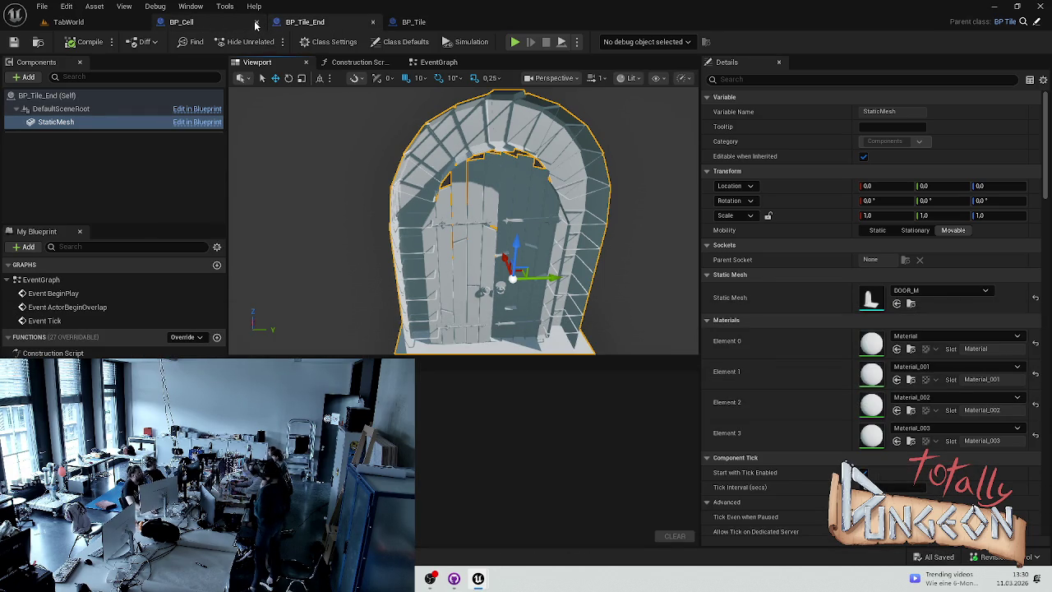
left_click(394, 22)
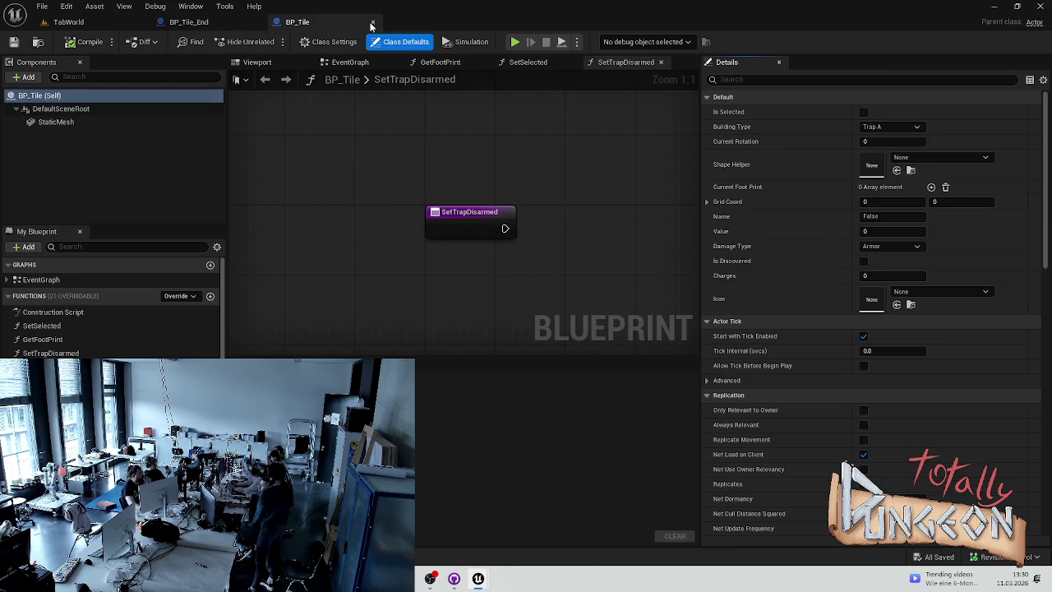
left_click(369, 23)
key("ctrl+space")
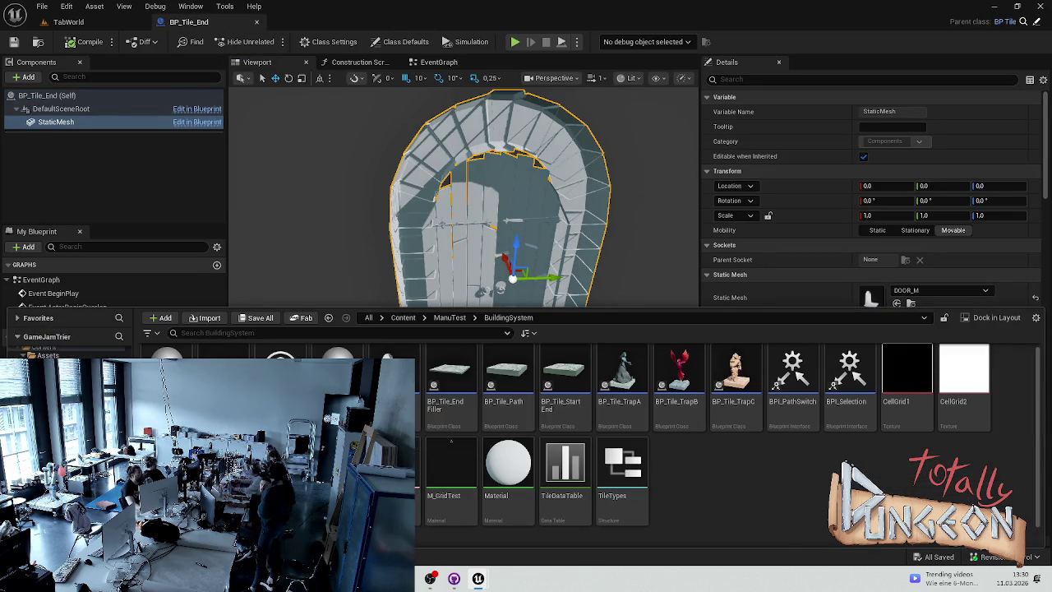
Step: Create a new asset inside the Simon HUD folder
double_click(166, 387)
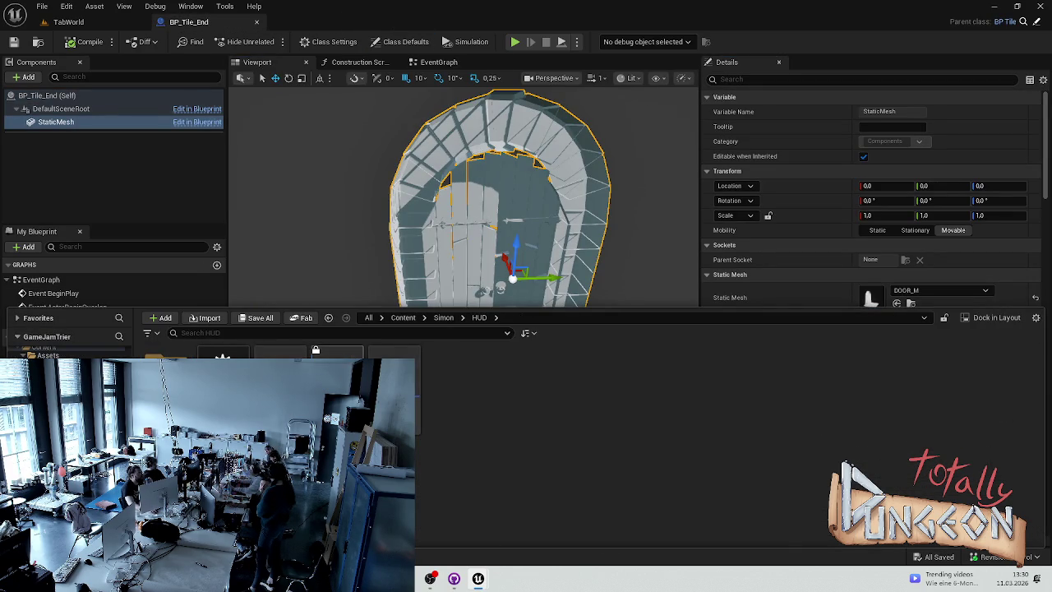
right_click(354, 386)
mouse_move(460, 364)
left_click(543, 396)
left_click(621, 407)
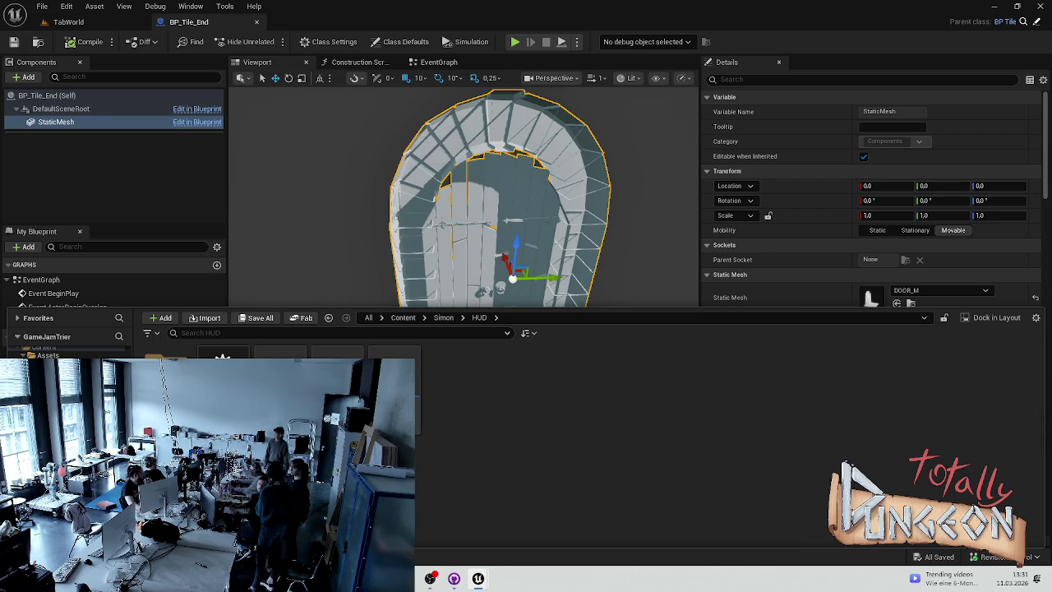
Step: Browse from the Assets folder back up to Content and open the ManuTest folder
key("ctrl+space")
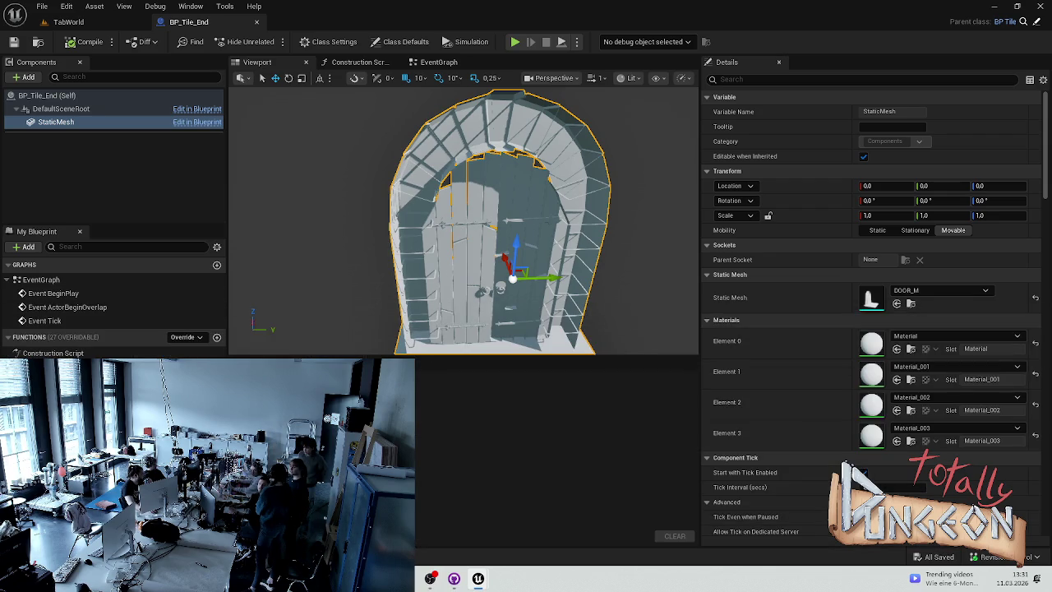
key("ctrl+space")
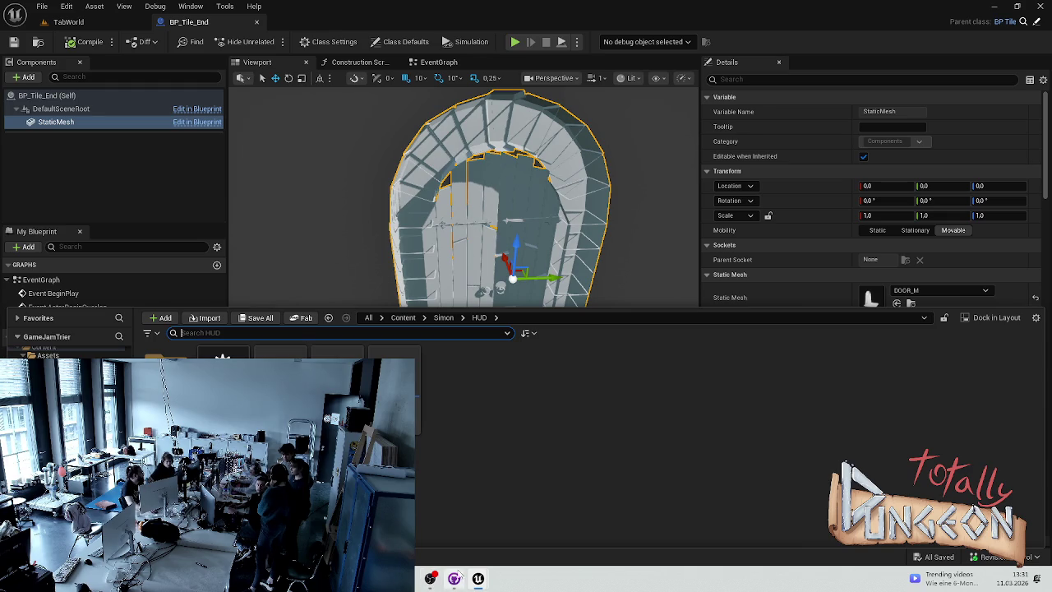
mouse_move(477, 578)
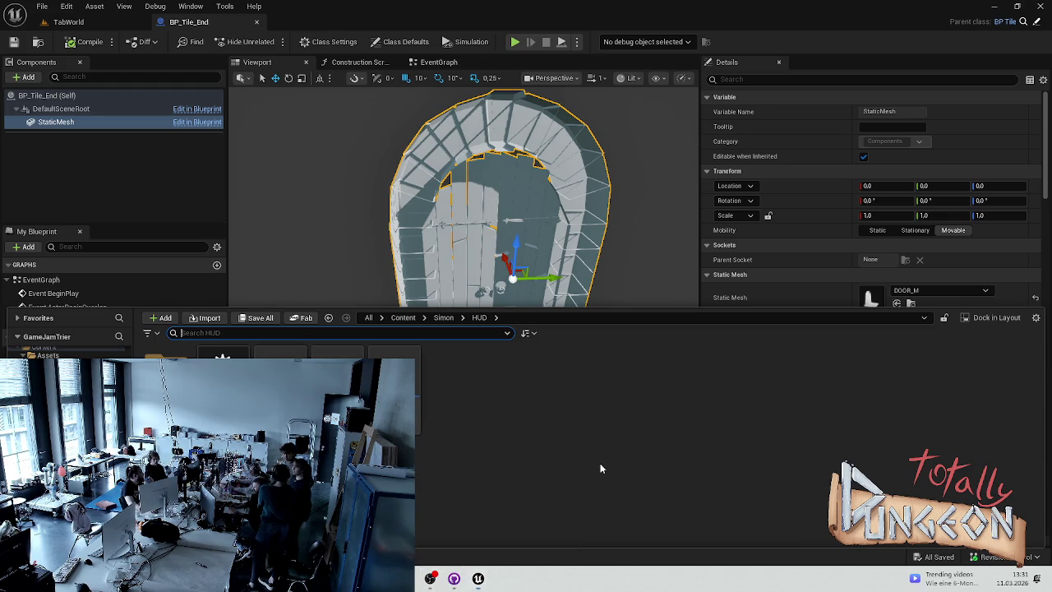
scroll(66, 352, "up", 2)
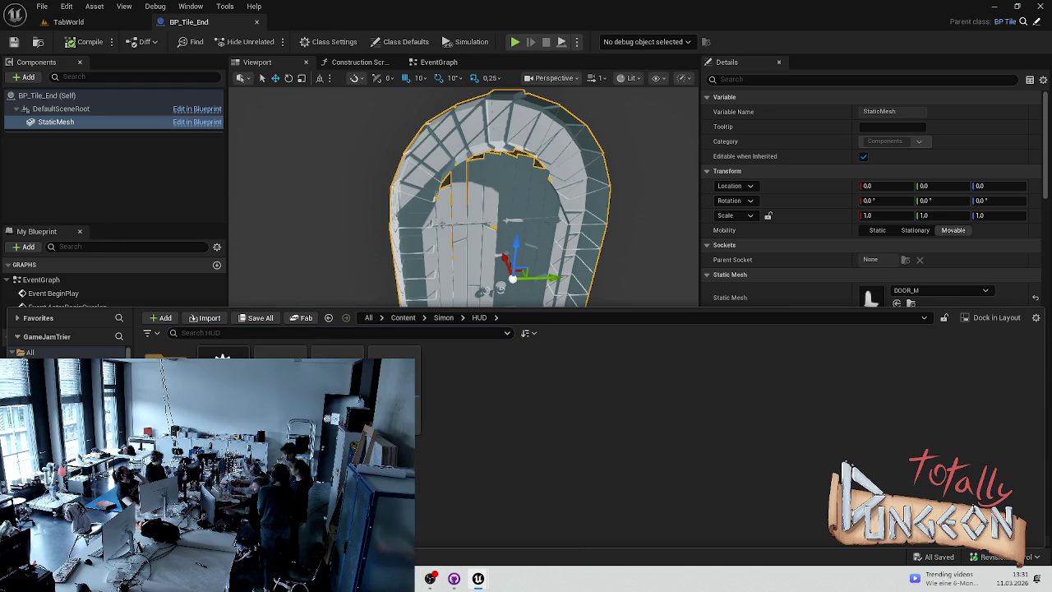
left_click(95, 220)
key("ctrl+space")
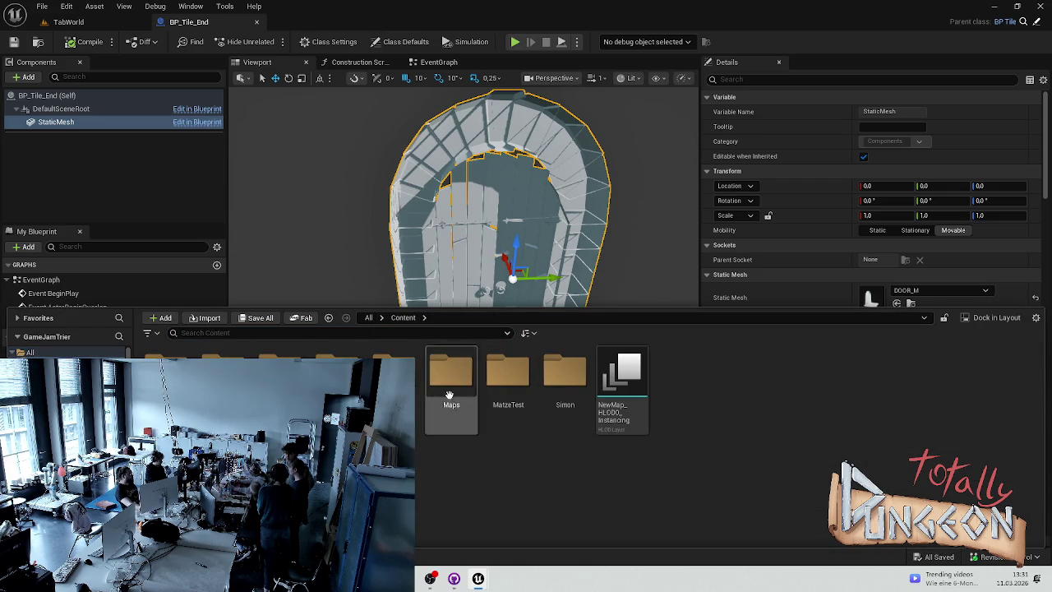
double_click(167, 378)
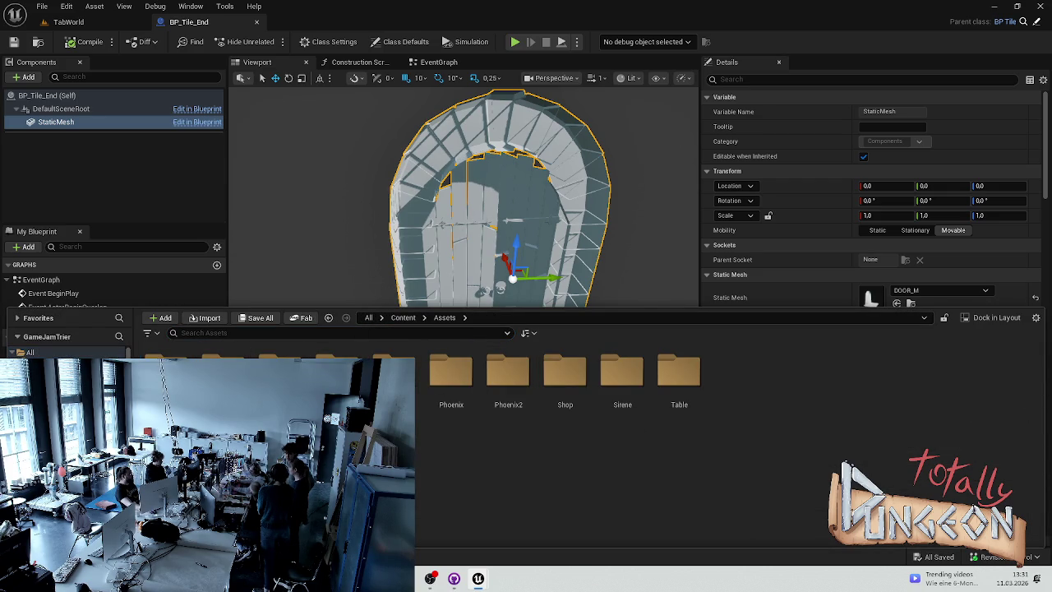
left_click(29, 352)
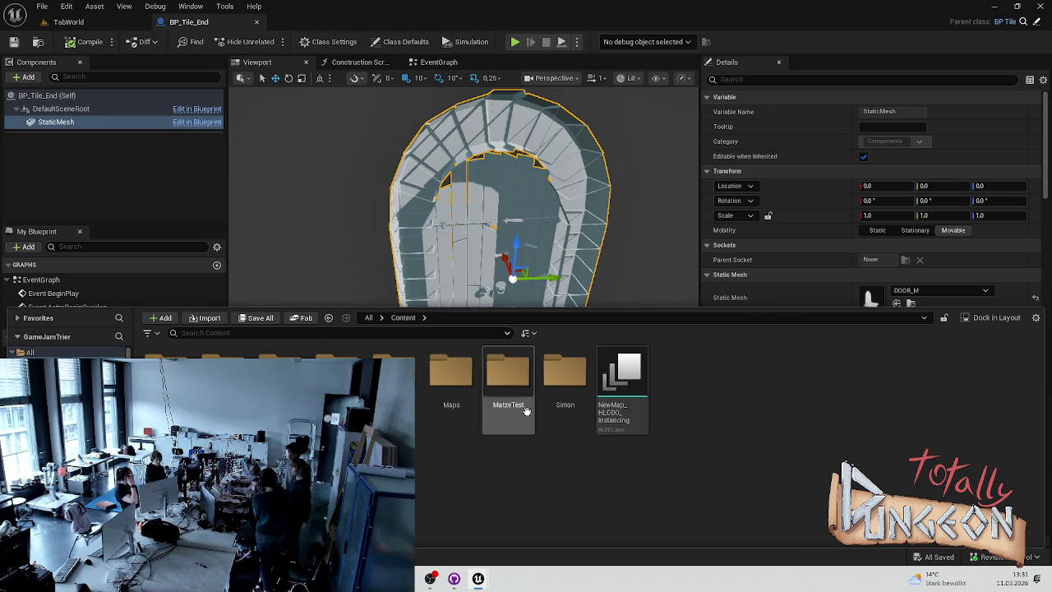
double_click(411, 403)
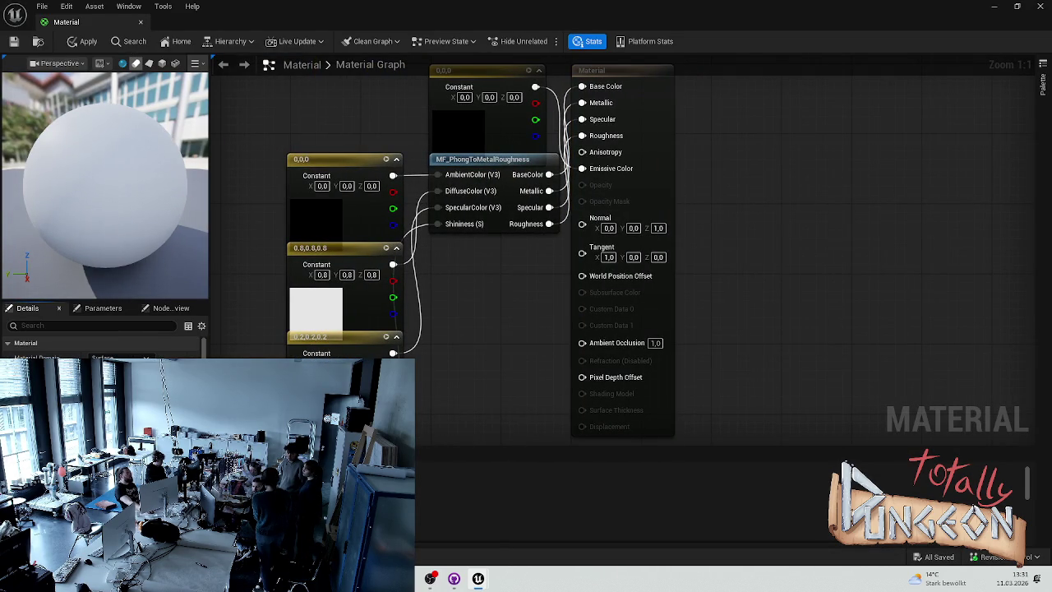
Step: Apply and save the material, close its editor, and face BP_Tile_End's door head-on
left_click(82, 40)
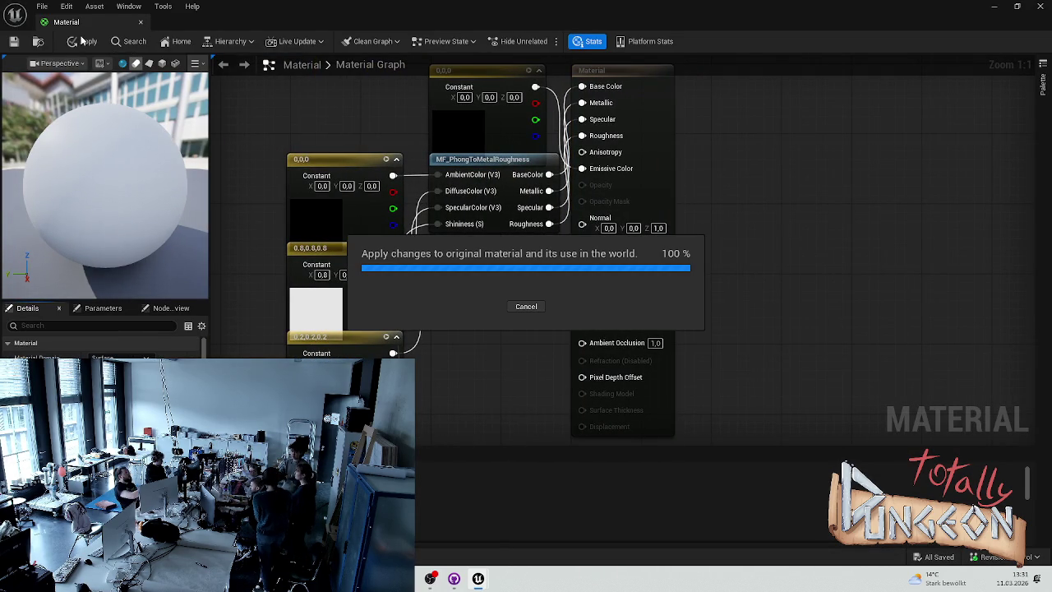
left_click(141, 23)
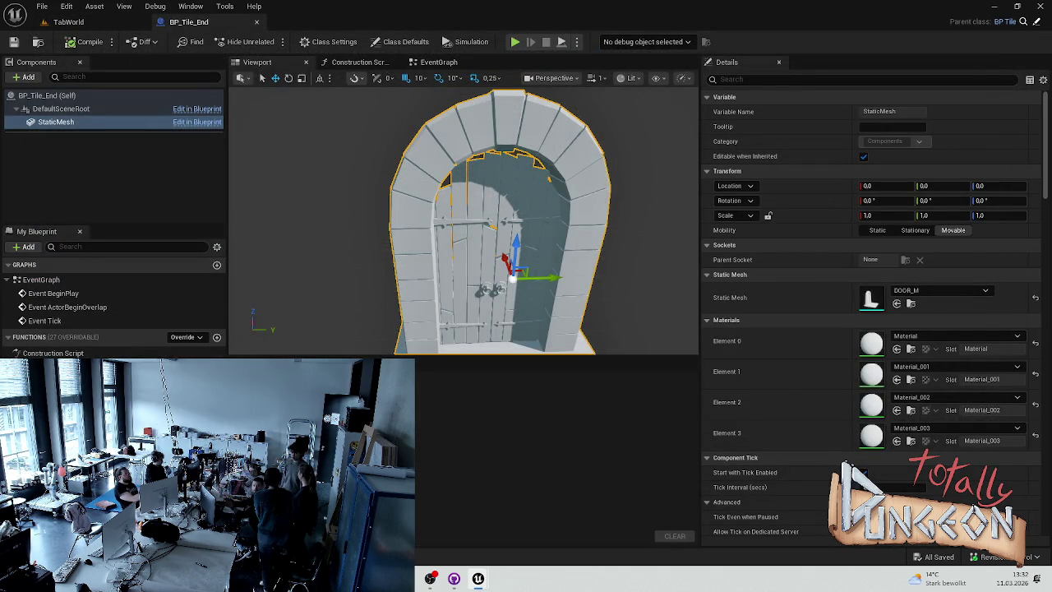
key("ctrl+space")
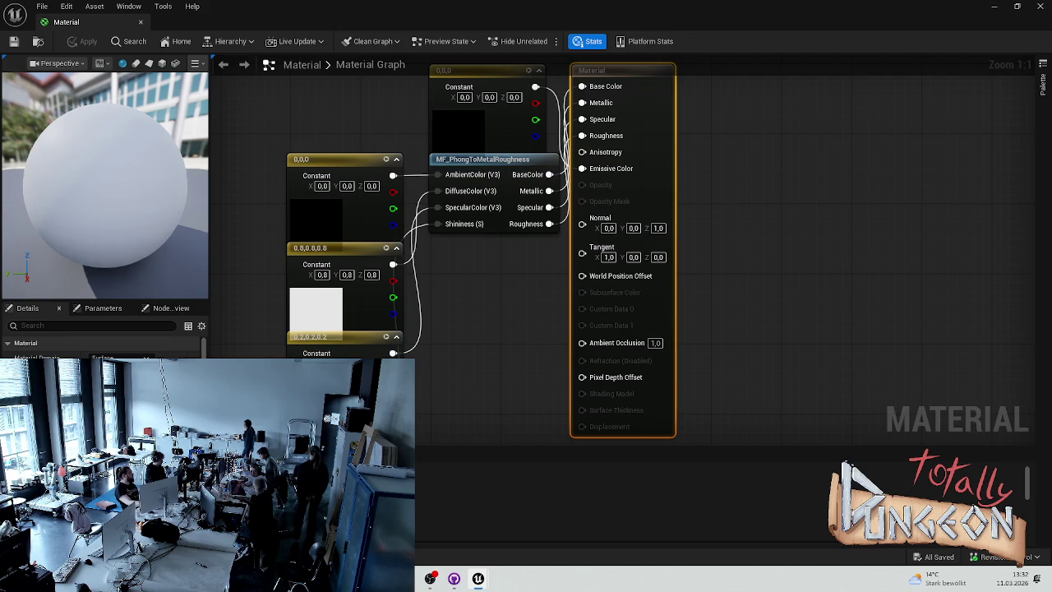
left_click(263, 153)
key("ctrl+s")
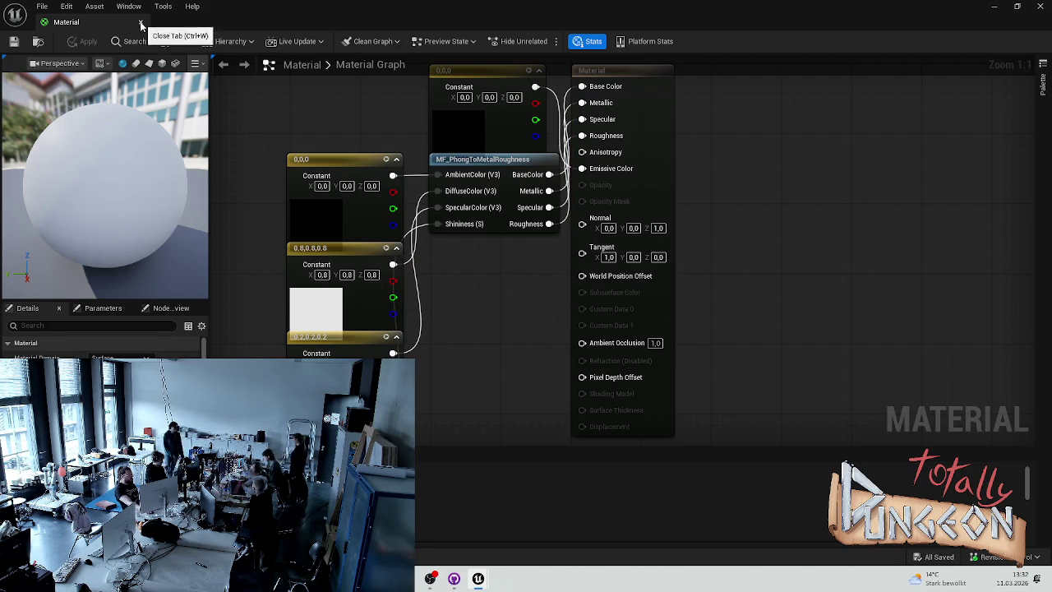
left_click(140, 23)
left_click_drag(649, 227, 648, 228)
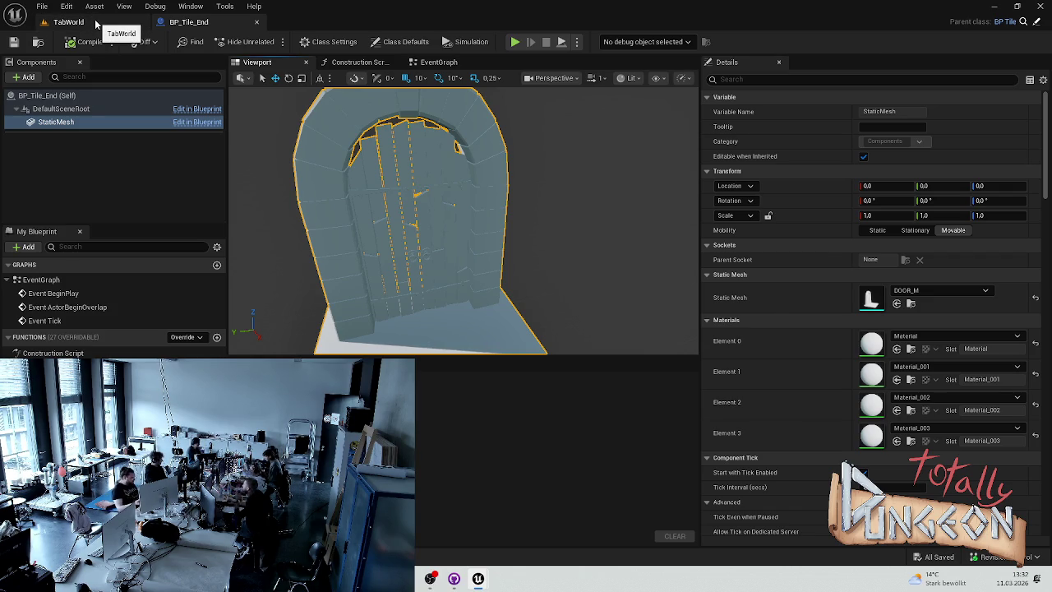
Step: Play-test TabWorld using Play in Editor despite the compile-error warning, then stop the session
left_click(95, 24)
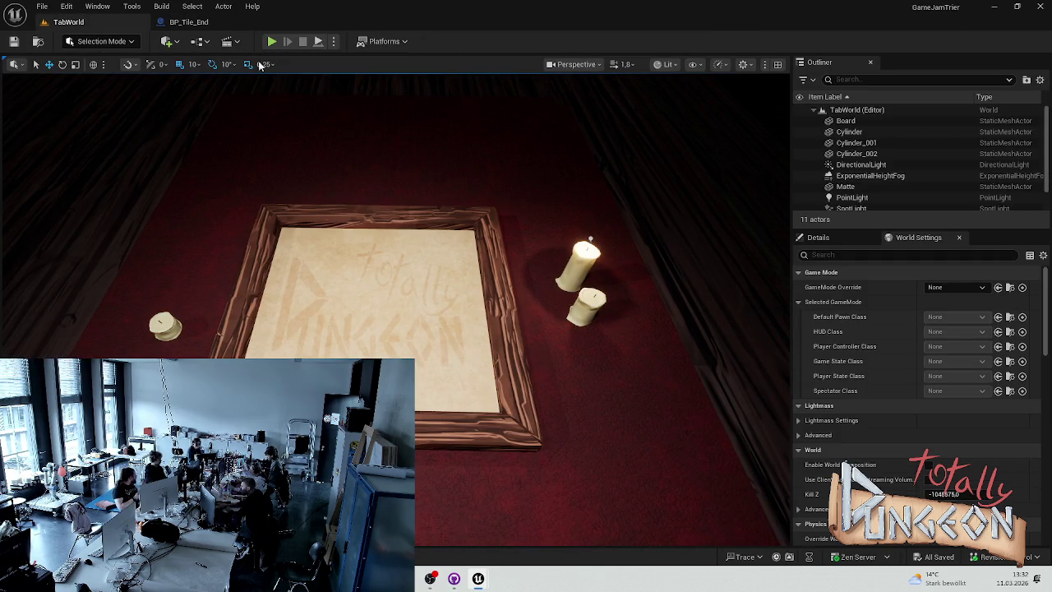
key("ctrl+space")
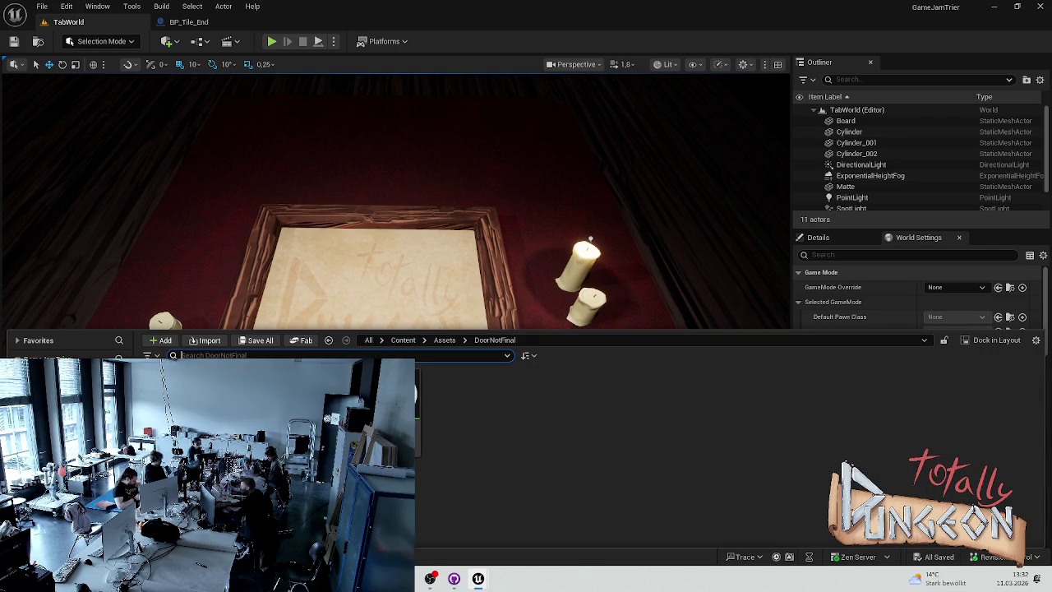
left_click(271, 41)
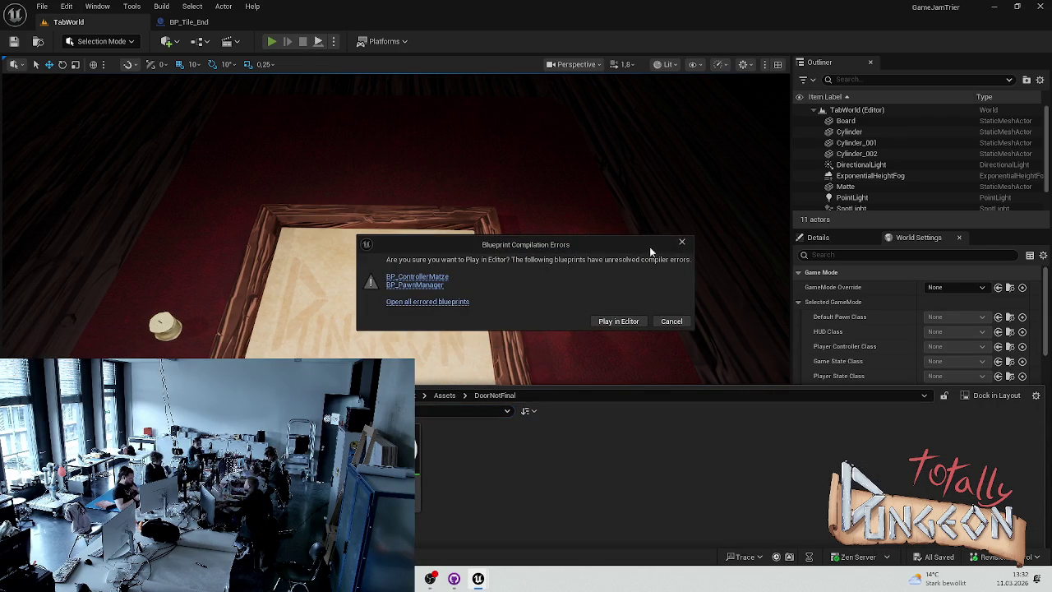
left_click(680, 244)
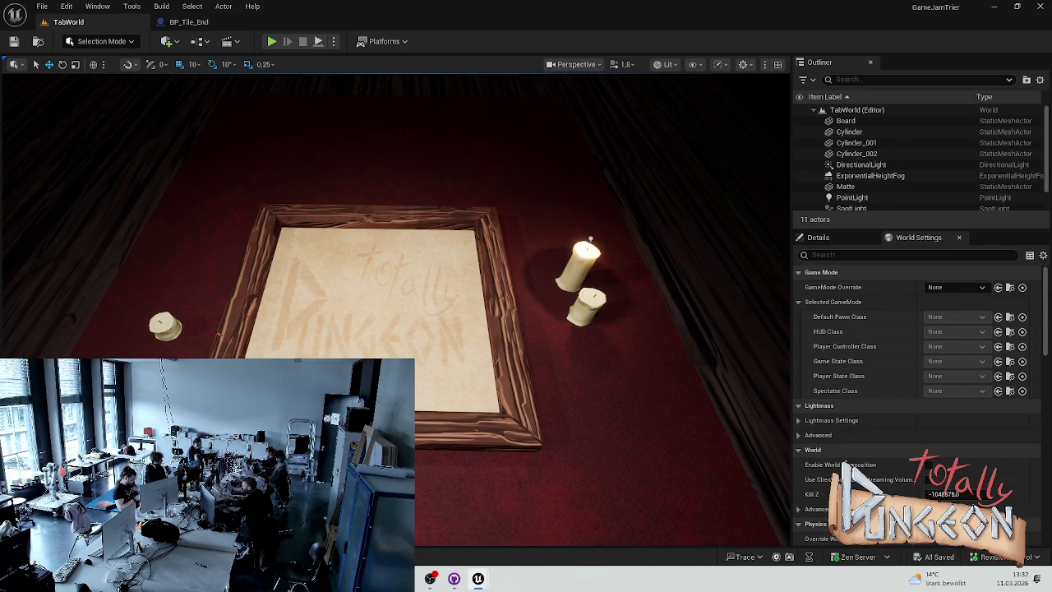
left_click(271, 41)
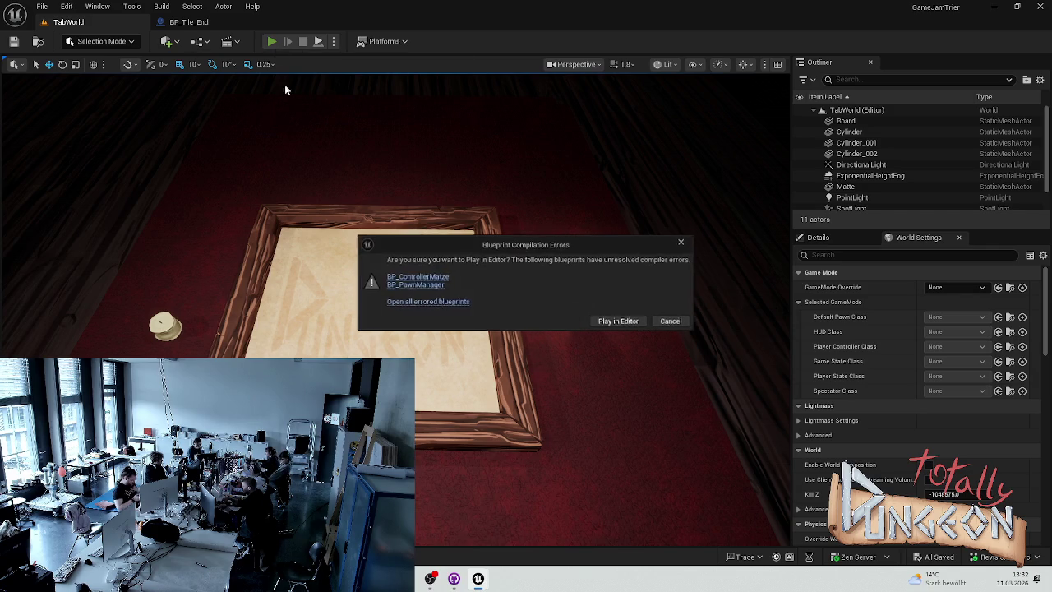
left_click(610, 324)
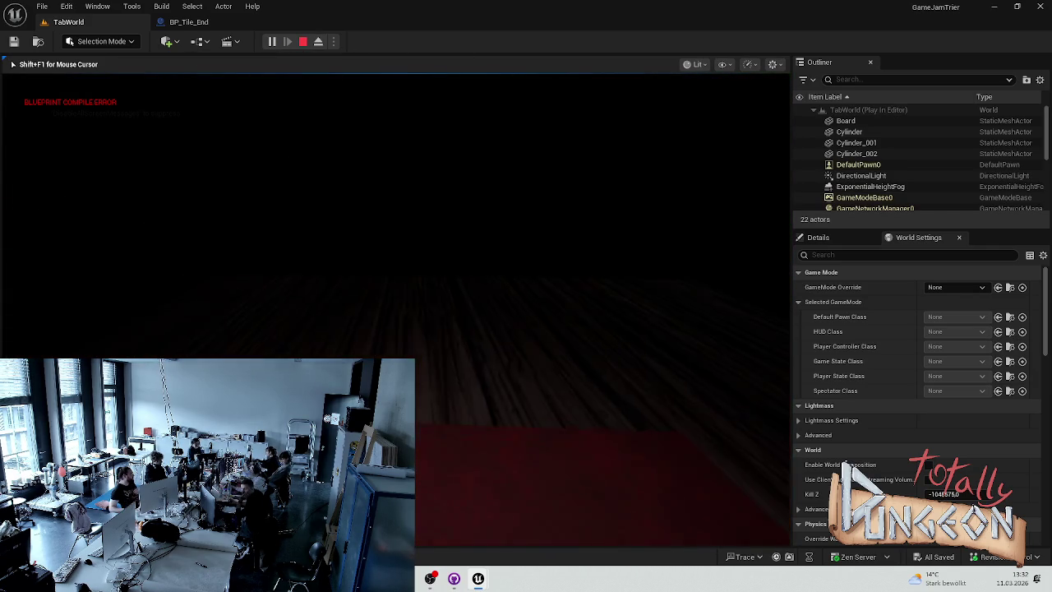
key("Escape")
key("ctrl+space")
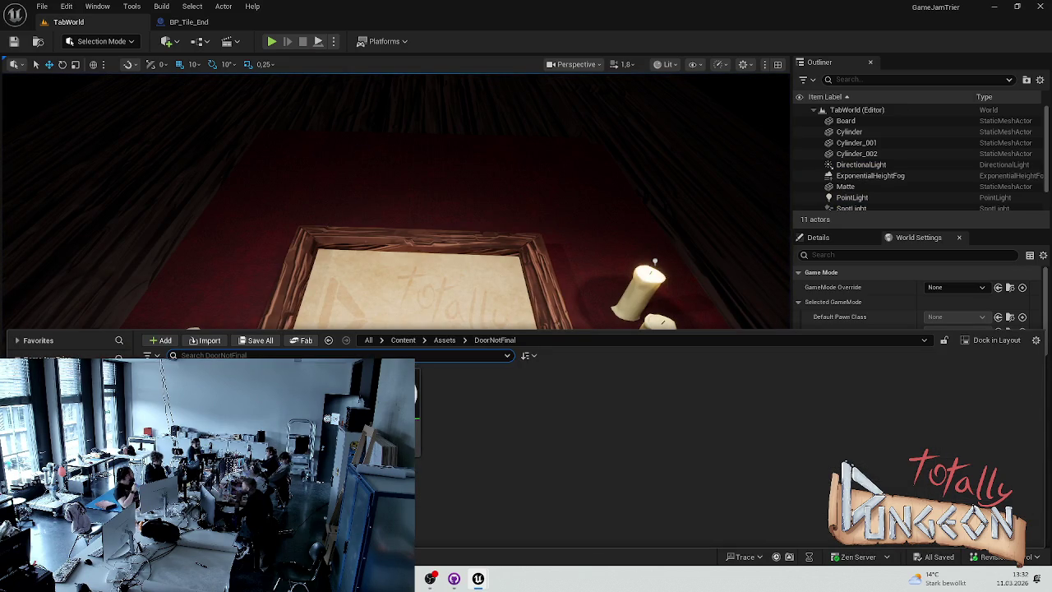
Step: Go up from DoorNotFinal to the Content folder and open the Maps folder
key("alt+Left")
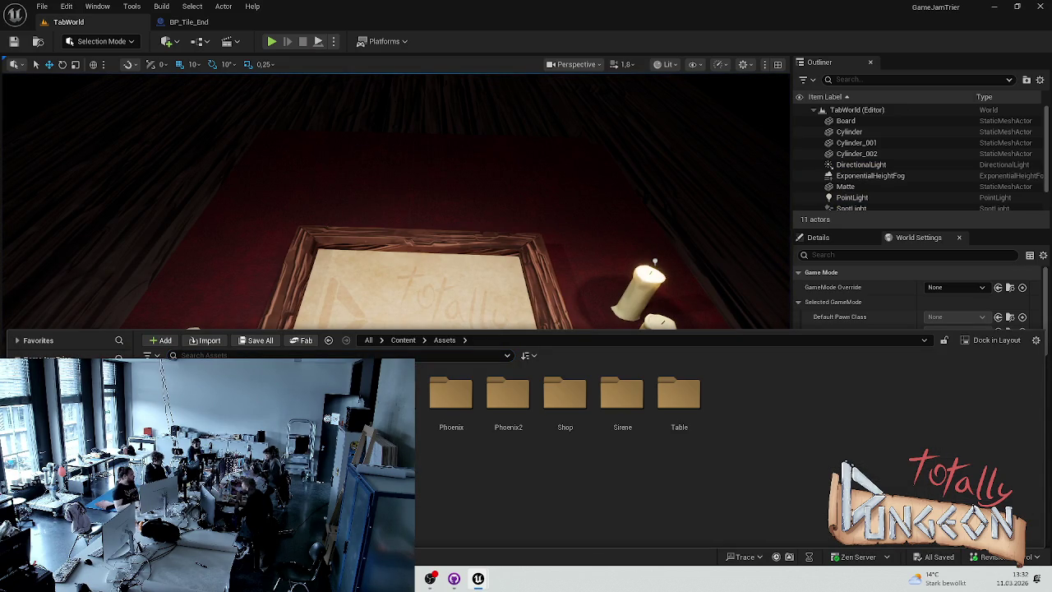
key("alt+Left")
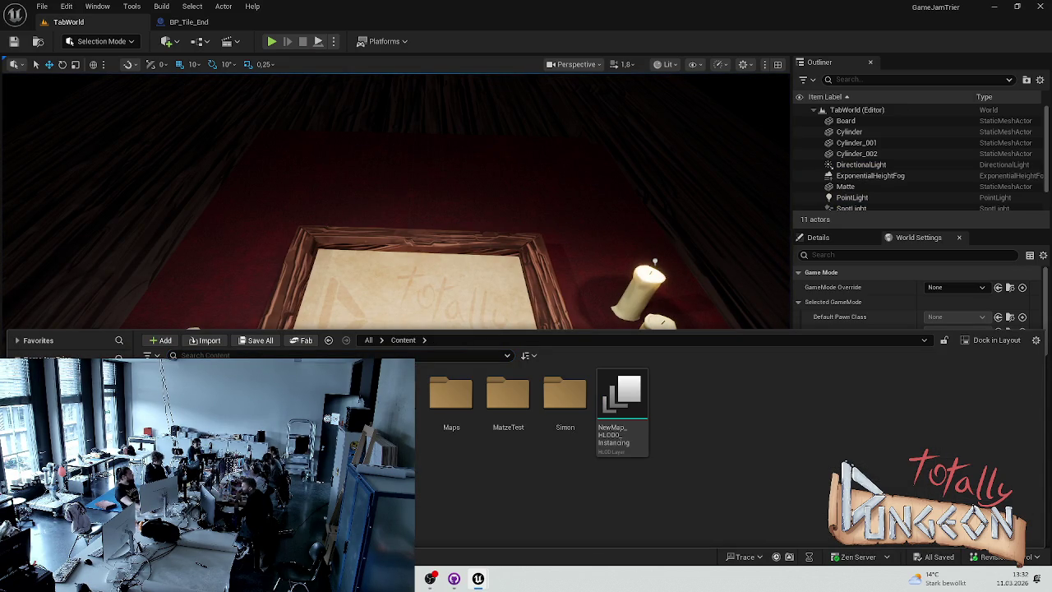
double_click(450, 394)
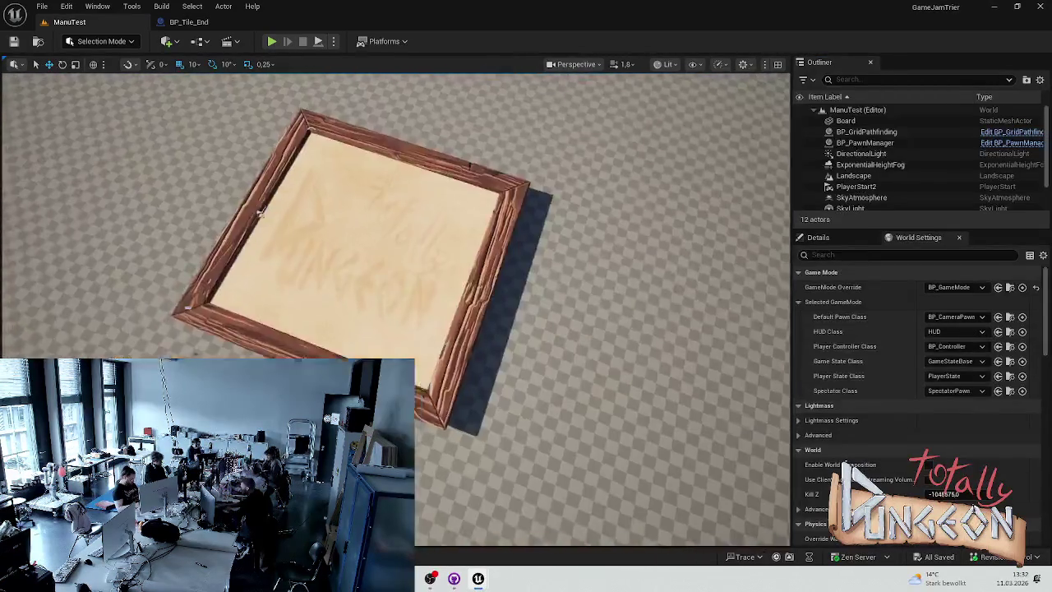
Step: Play ManuTest, finish the build phase, lay tiles down the left column, then stop
key("alt+p")
mouse_move(493, 351)
left_mouse_down()
mouse_move(464, 337)
mouse_move(432, 229)
left_mouse_up()
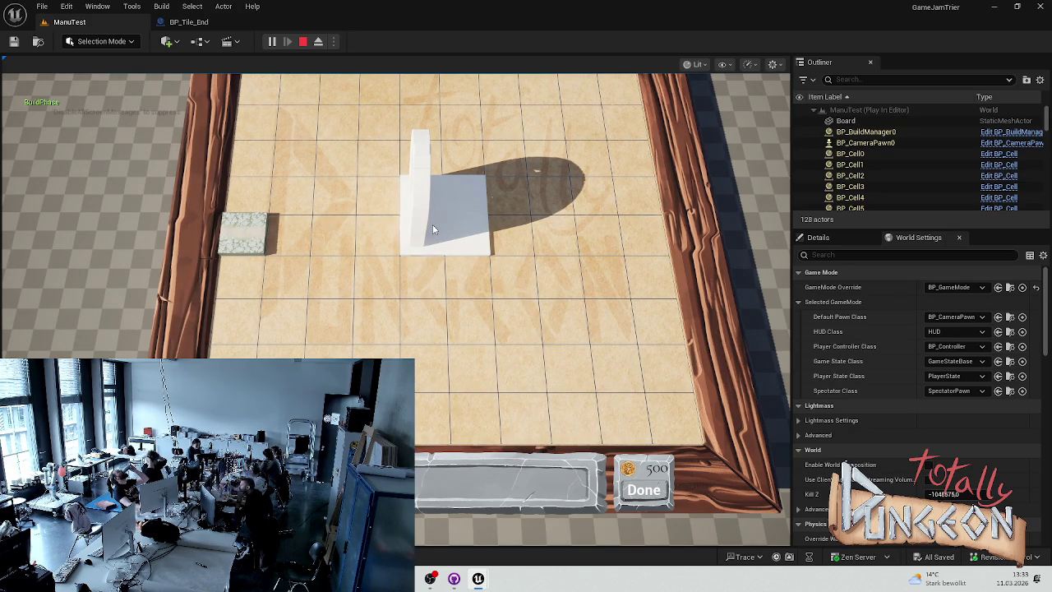
left_click(646, 491)
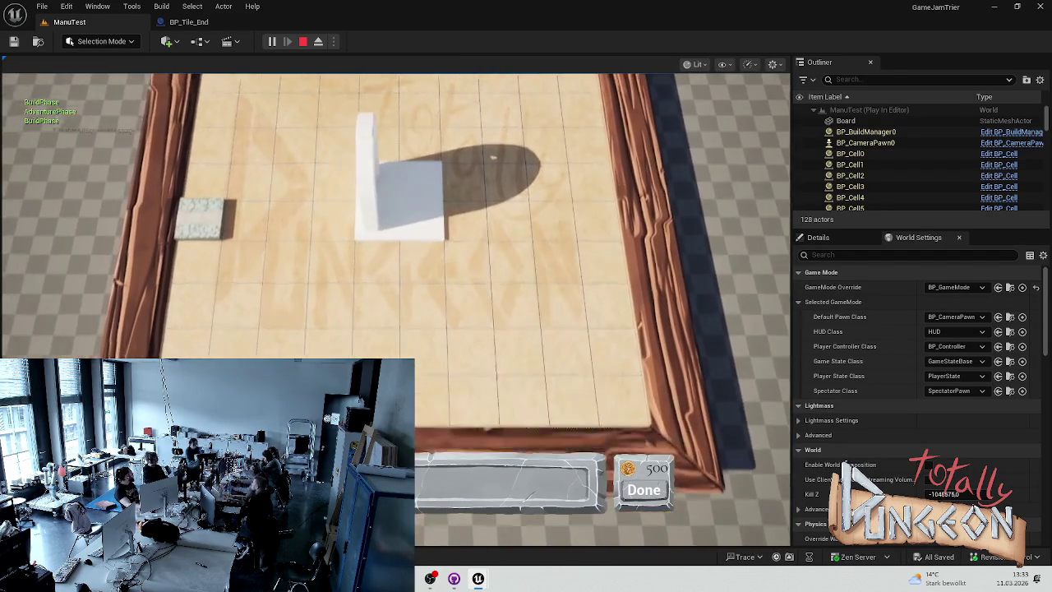
mouse_move(213, 316)
left_mouse_down()
mouse_move(223, 312)
mouse_move(243, 239)
mouse_move(232, 169)
mouse_move(405, 139)
mouse_move(447, 155)
mouse_move(429, 216)
mouse_move(399, 207)
mouse_move(403, 187)
mouse_move(425, 189)
mouse_move(383, 168)
left_mouse_up()
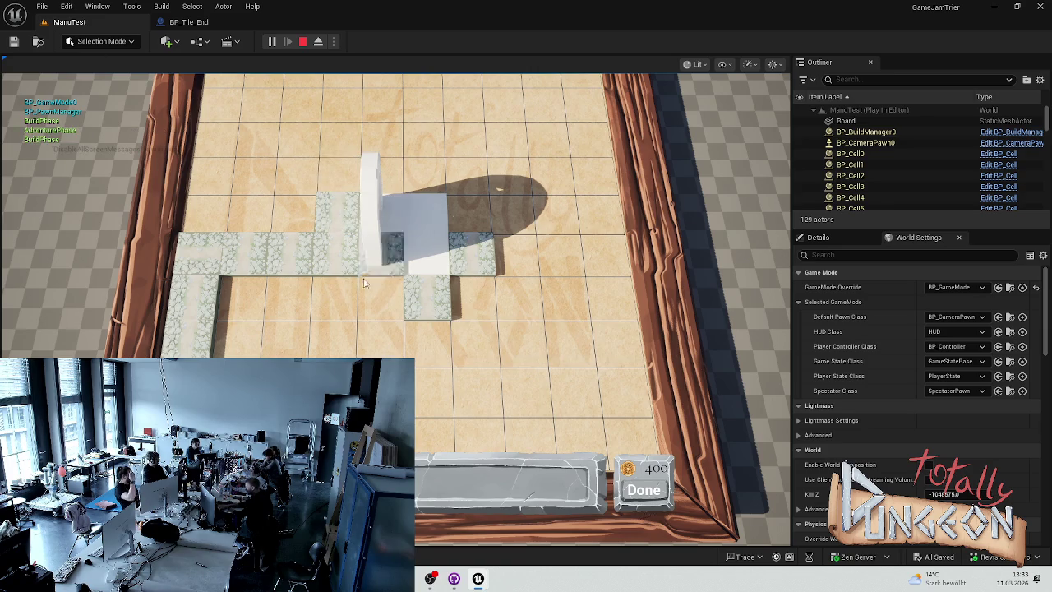
left_click_drag(372, 218, 379, 344)
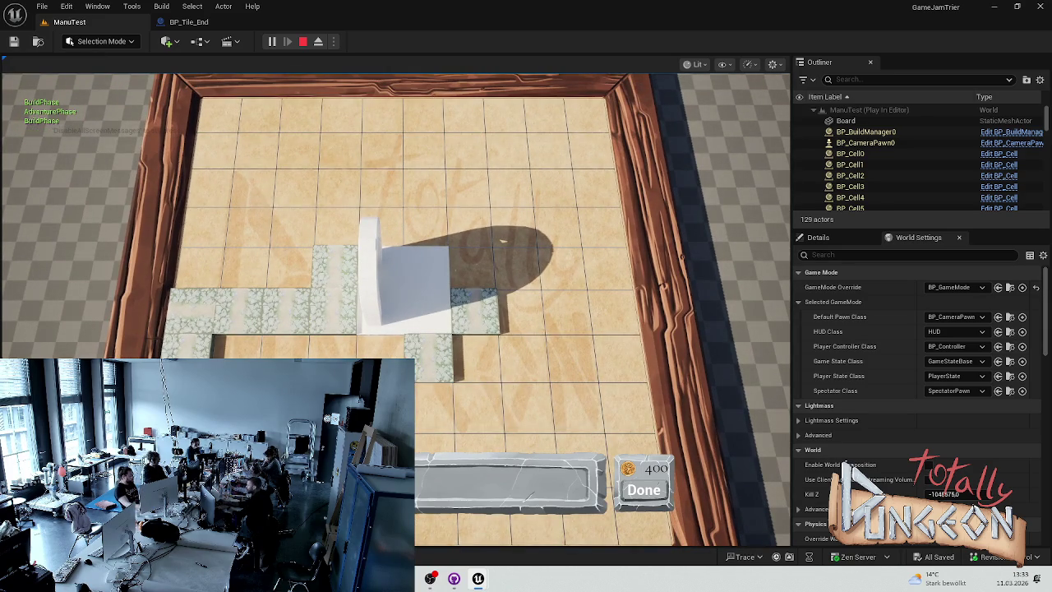
key("s")
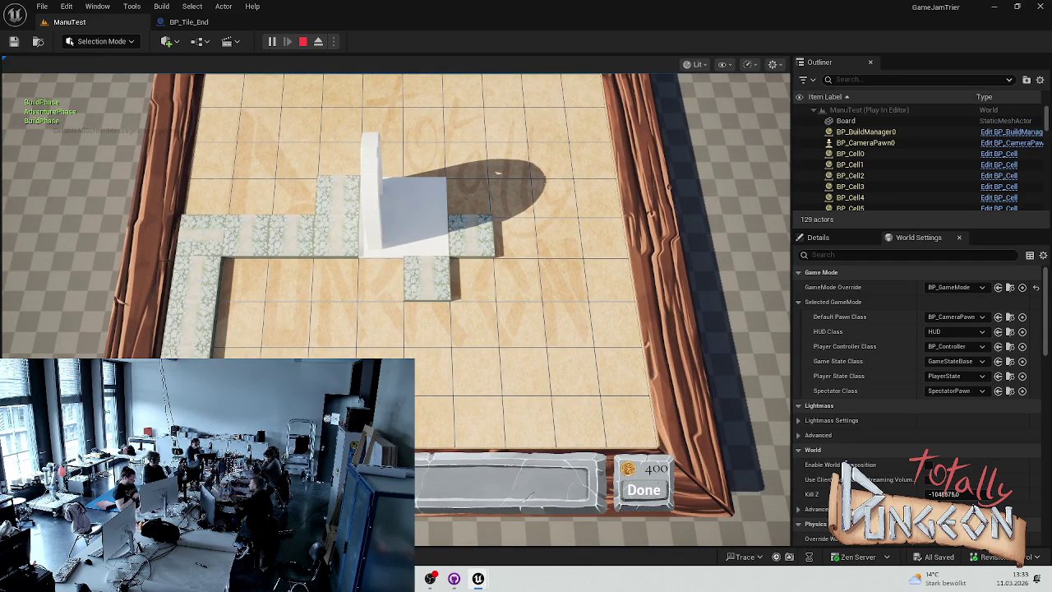
key("Escape")
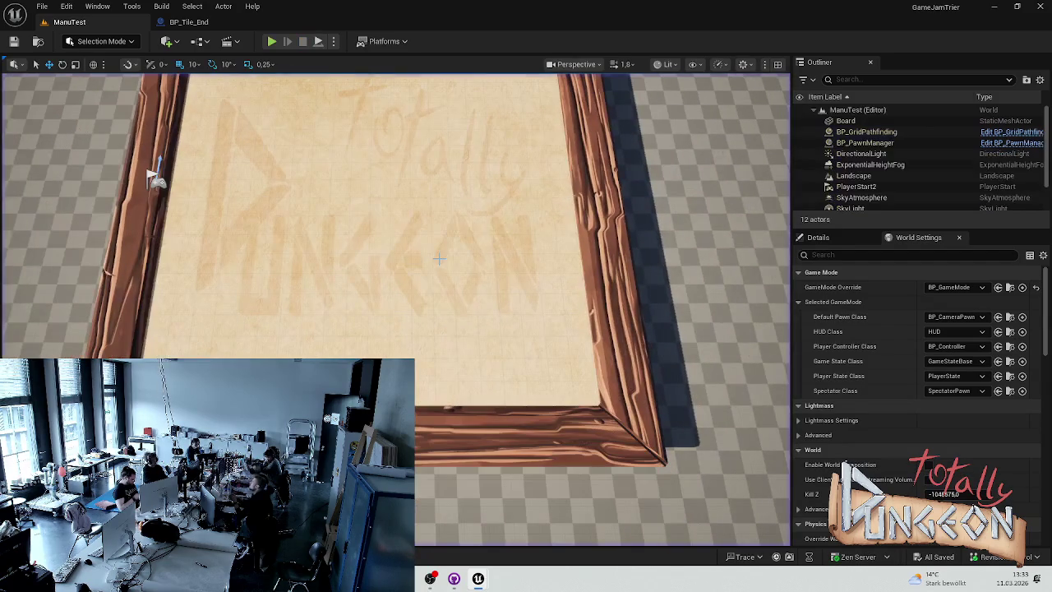
Step: Rotate BP_Tile_End's door mesh 90° around its vertical axis and compile the blueprint
scroll(309, 330, "down", 10)
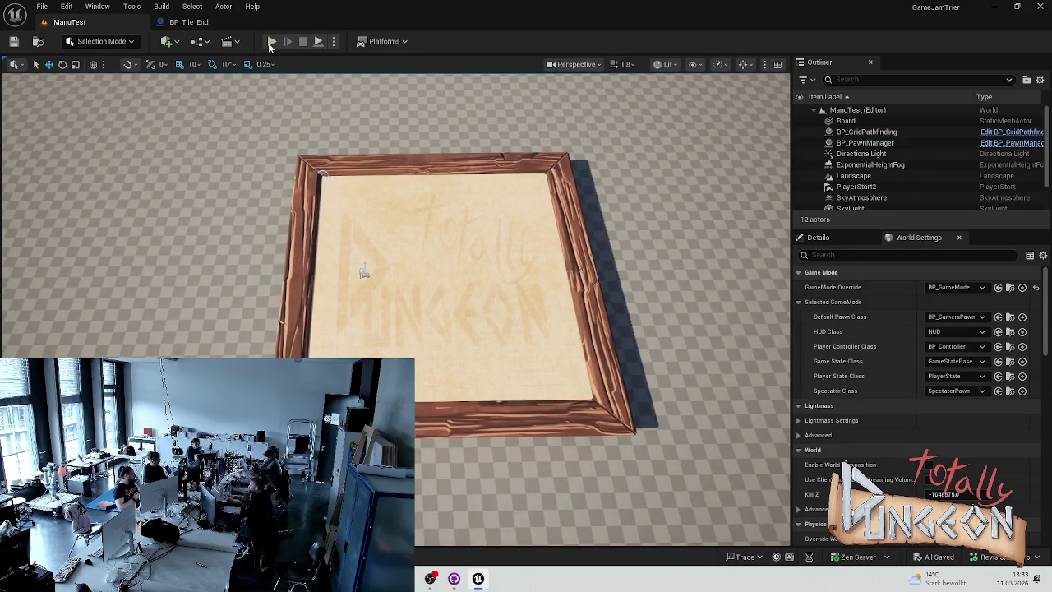
left_click(189, 22)
mouse_move(510, 328)
left_mouse_down()
mouse_move(510, 304)
mouse_move(477, 296)
mouse_move(532, 289)
mouse_move(501, 287)
left_mouse_up()
key("e")
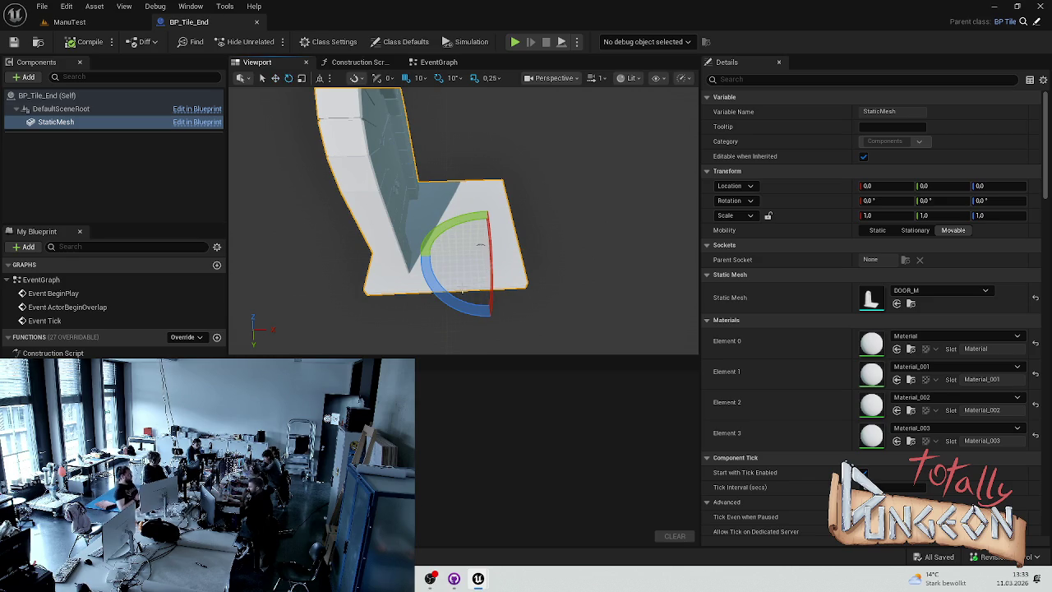
mouse_move(465, 309)
left_mouse_down()
mouse_move(559, 264)
mouse_move(490, 325)
left_mouse_up()
left_click(85, 41)
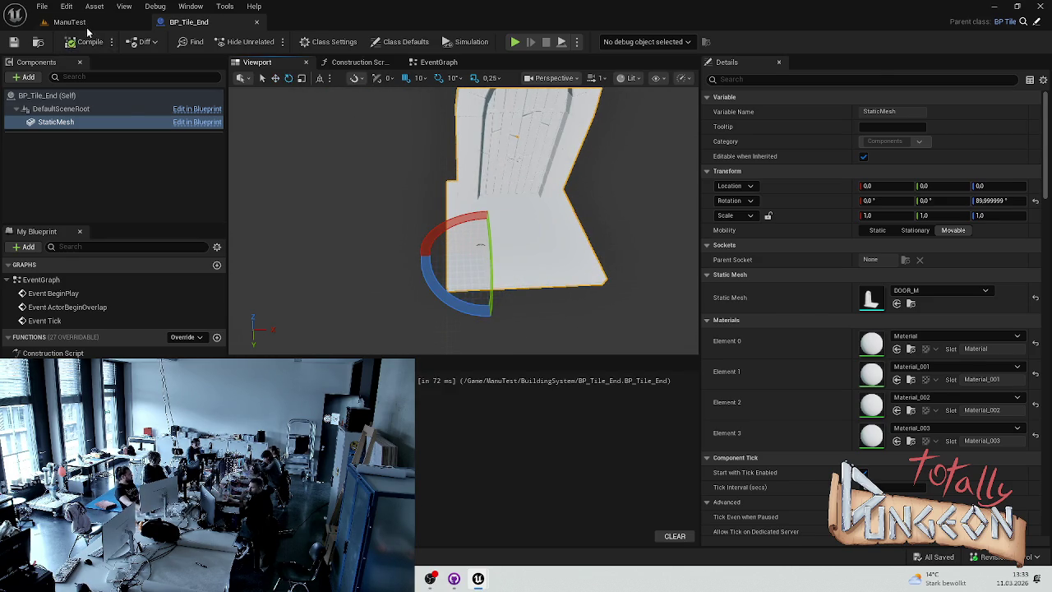
Step: Check the rotated door in a ManuTest play session, then return to BP_Tile_End
left_click(69, 22)
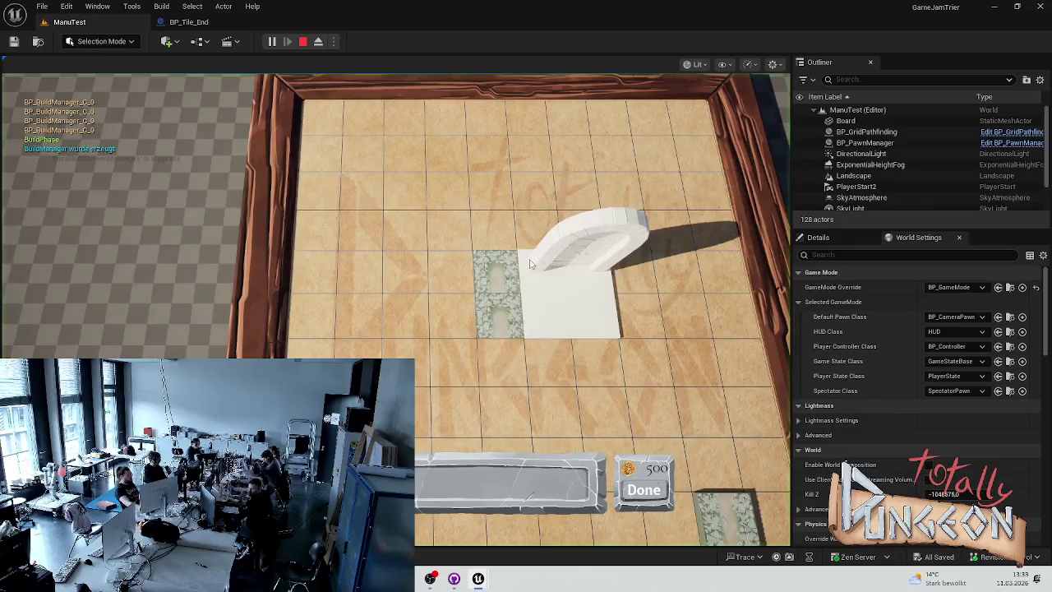
key("Escape")
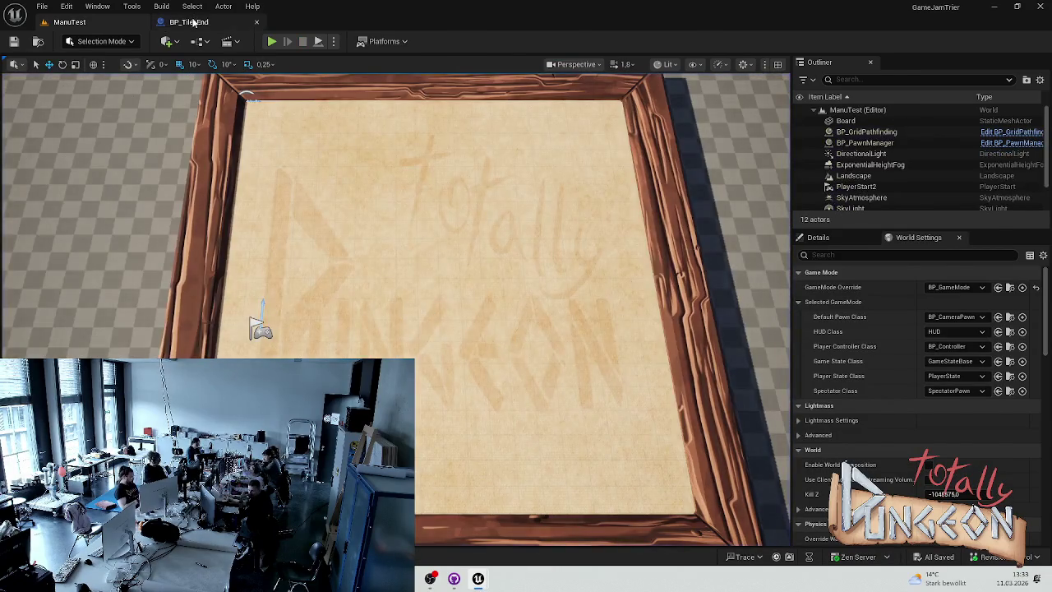
left_click(189, 22)
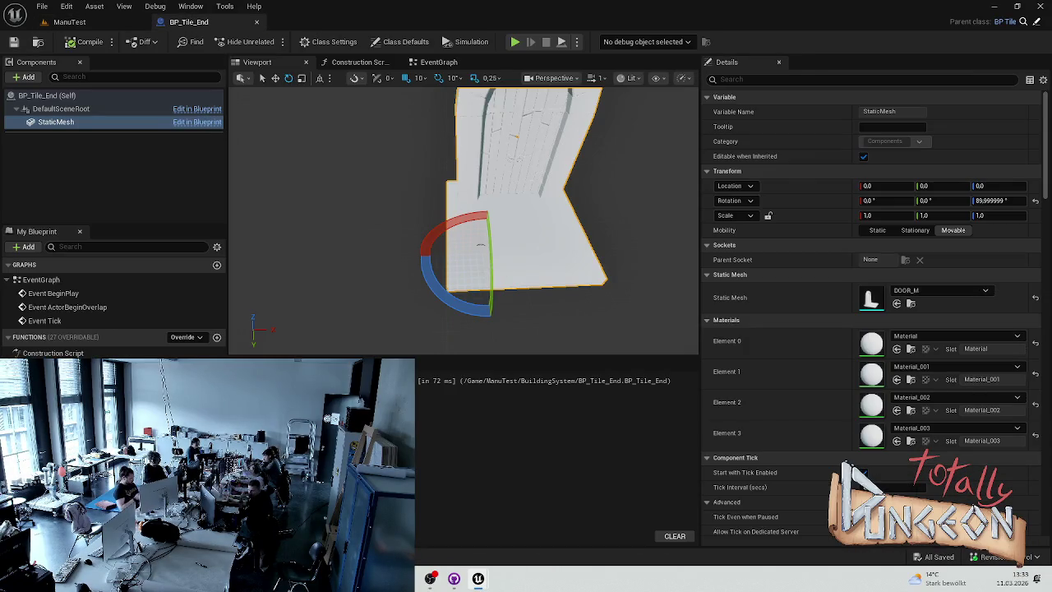